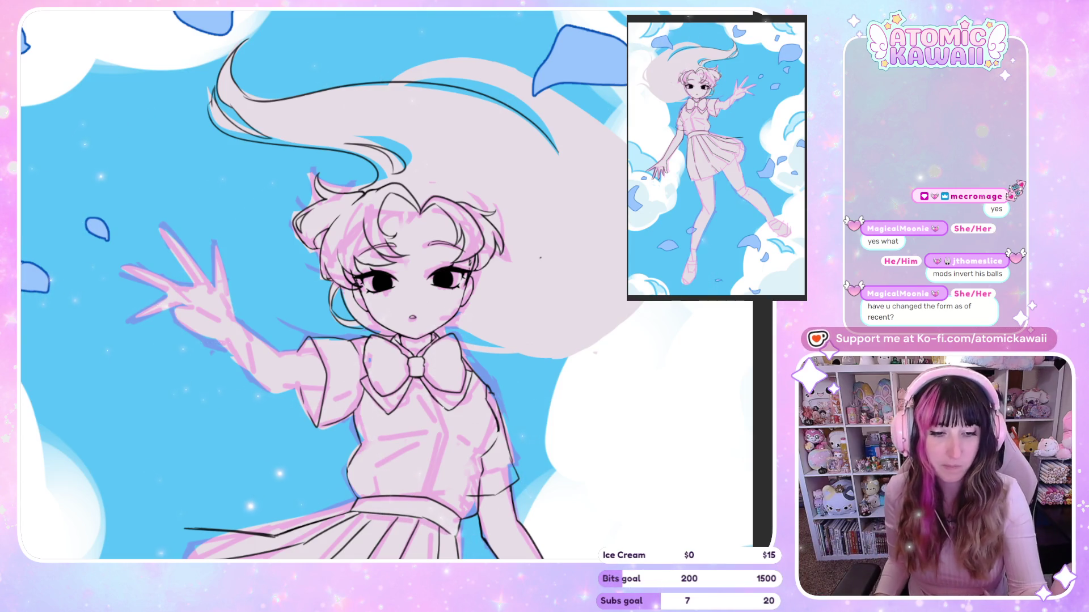
Step: Mirror the canvas to check proportions, zoom out, and undo the stray hair-tip stroke
{"action": "key", "text": "m"}
{"action": "key", "text": "m"}
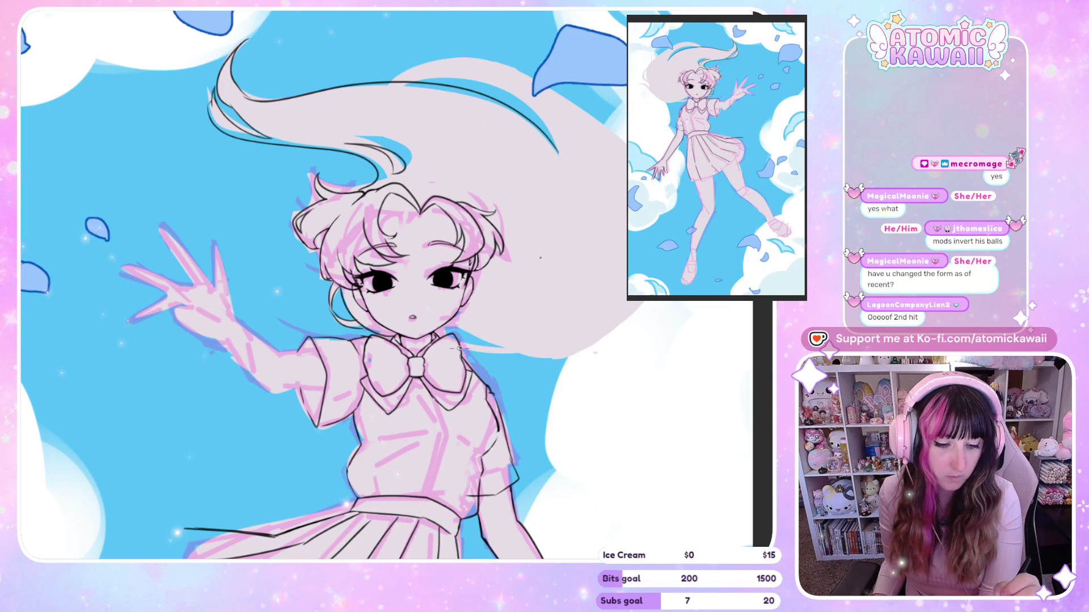
{"action": "key", "text": "m"}
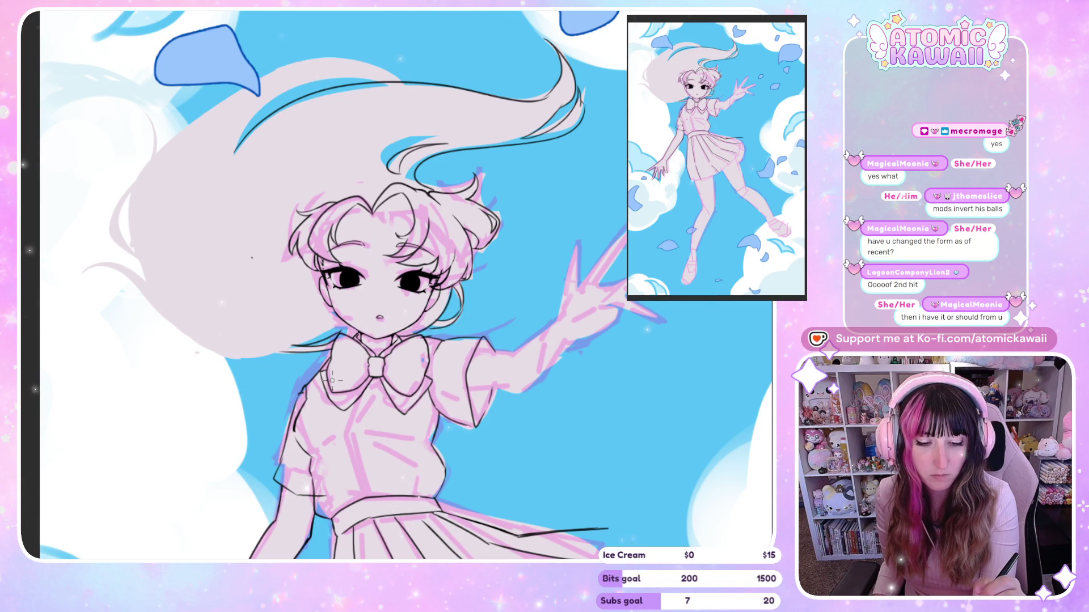
{"action": "key", "text": "h"}
{"action": "key", "text": "h"}
{"action": "key", "text": "h"}
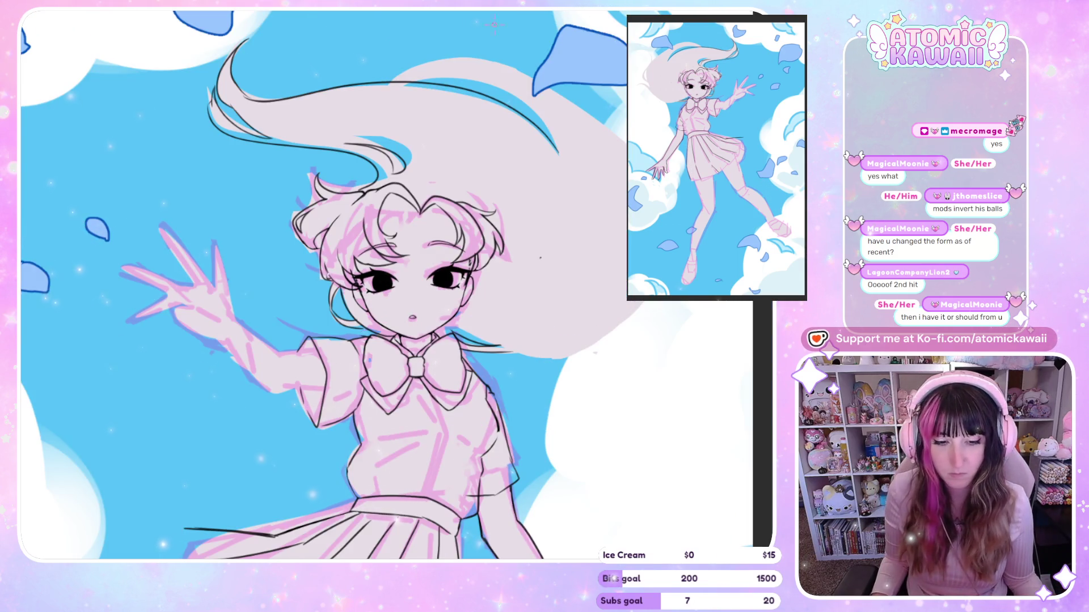
{"action": "key", "text": "ctrl+minus"}
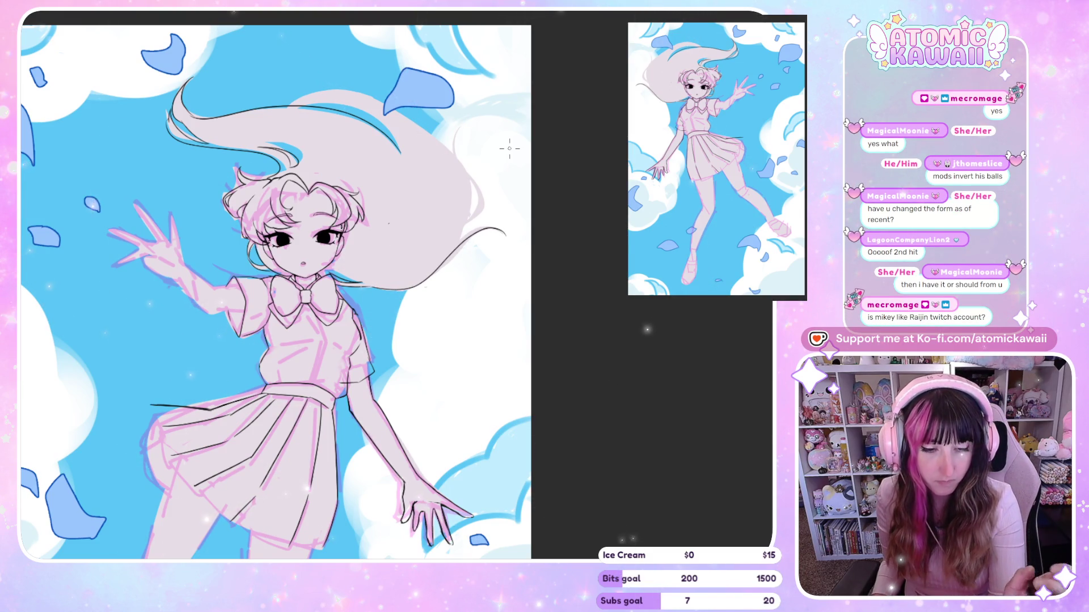
{"action": "key", "text": "ctrl+z"}
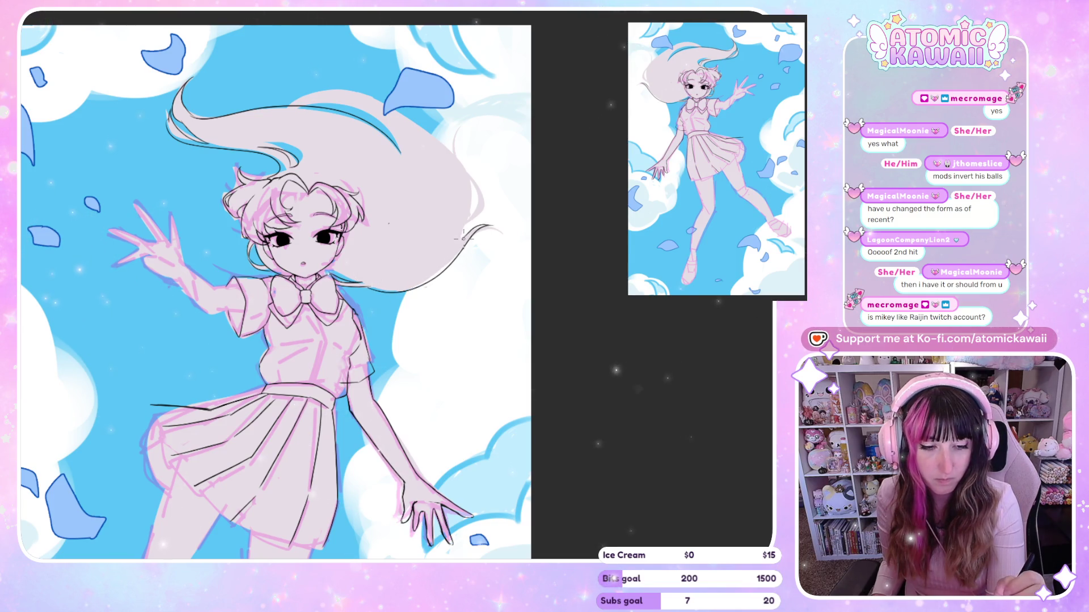
{"action": "key", "text": "h"}
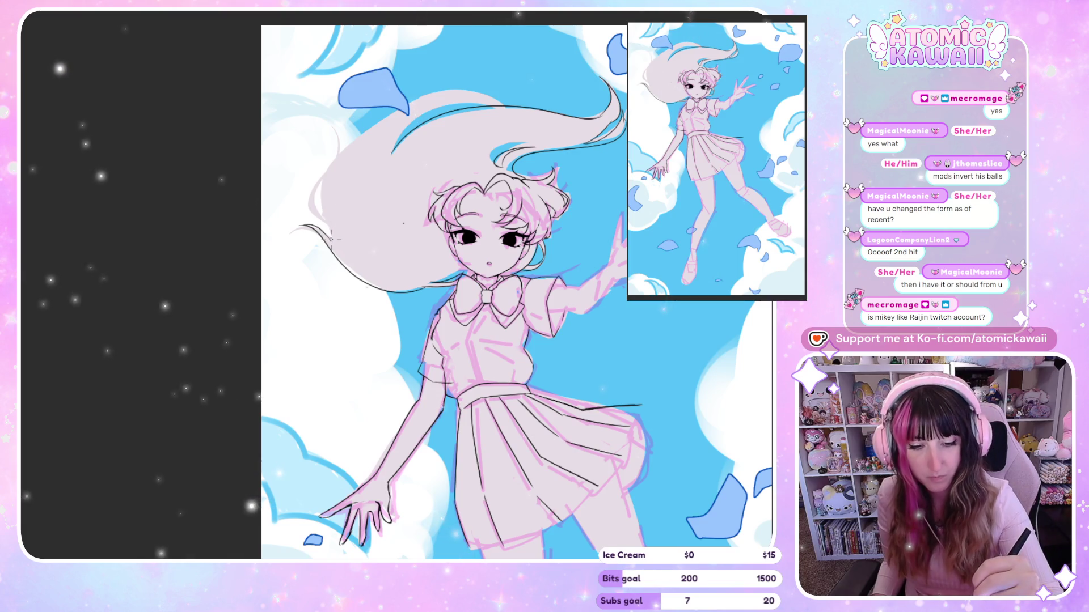
Step: Ink a black outline along the hair's edge, then compare it by mirroring and undo/redo
{"action": "left_click_drag", "start_coordinate": [332, 168], "coordinate": [315, 197]}
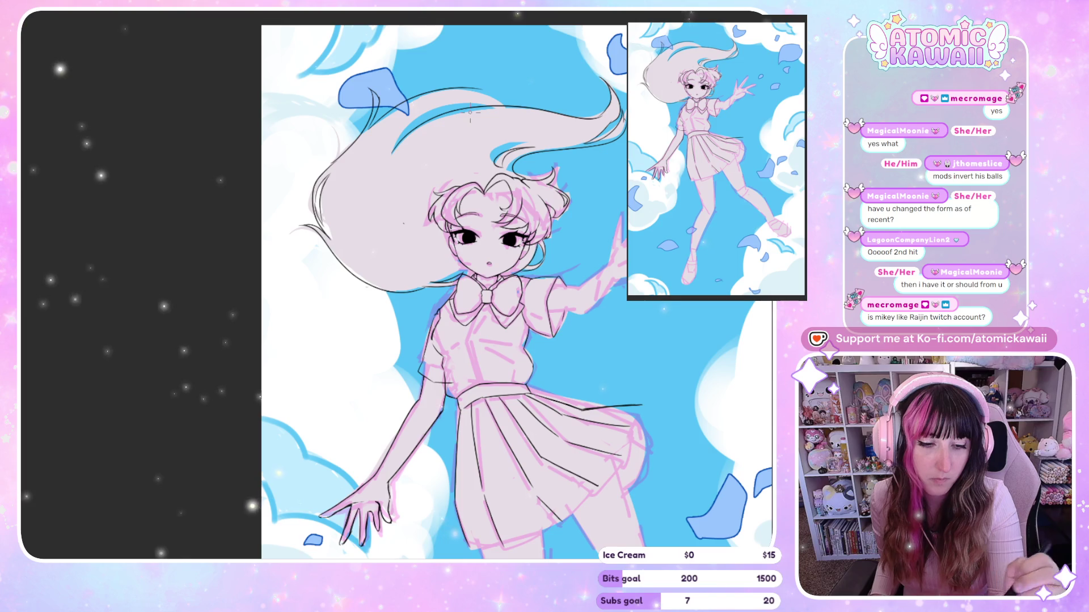
{"action": "key", "text": "h"}
{"action": "key", "text": "h"}
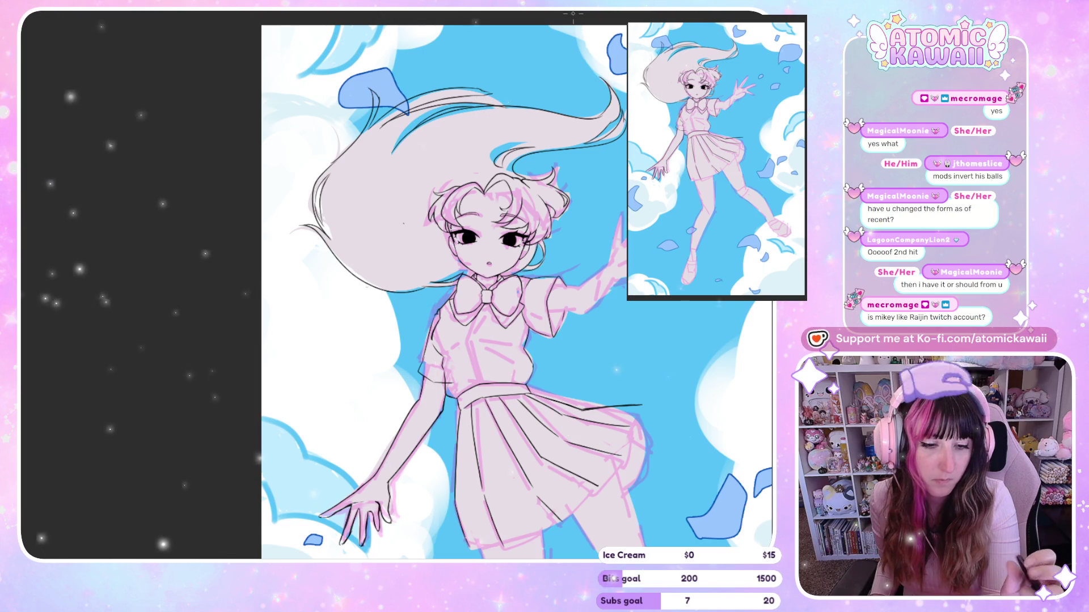
{"action": "key", "text": "h"}
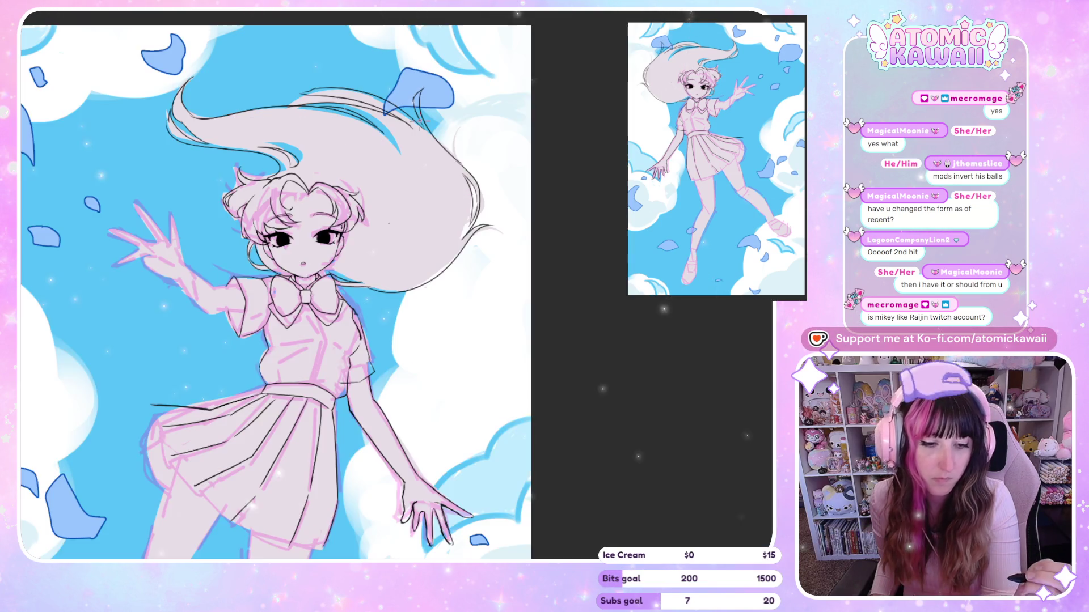
{"action": "key", "text": "h"}
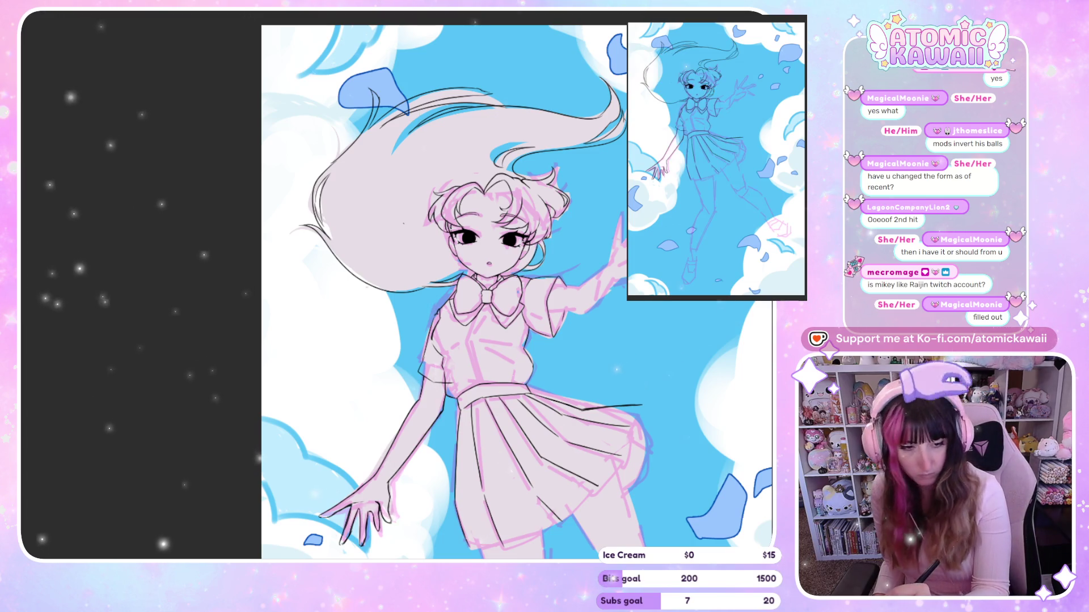
{"action": "key", "text": "ctrl+z"}
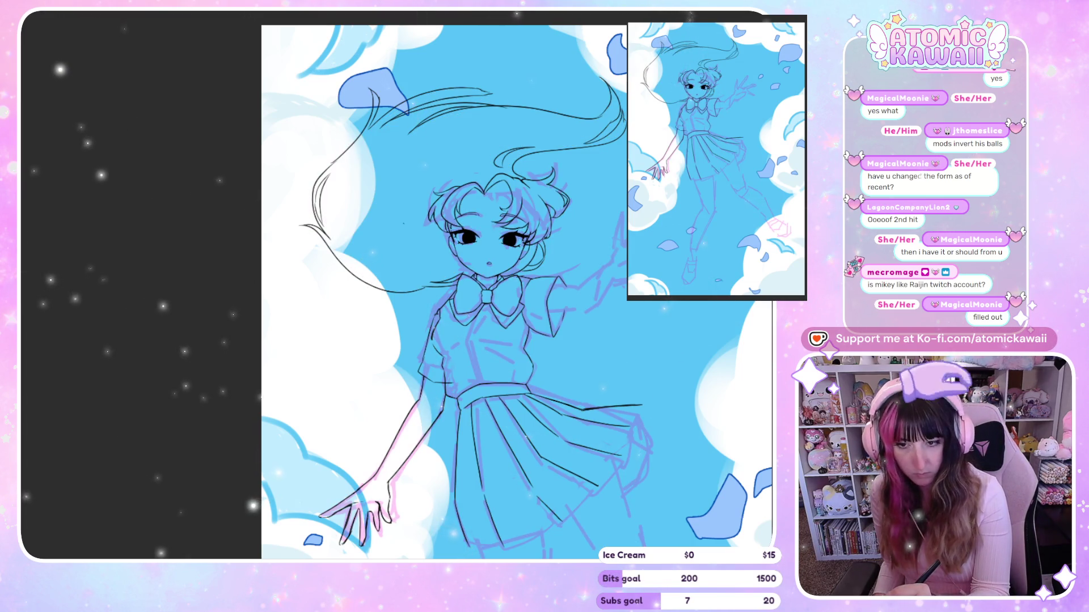
{"action": "key", "text": "ctrl+shift+z"}
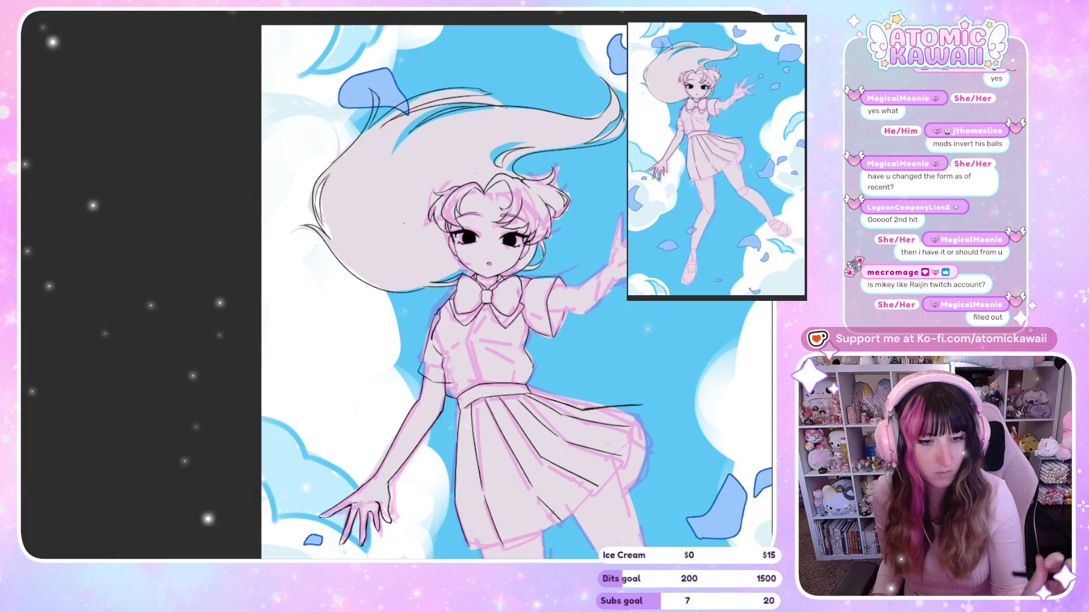
{"action": "scroll", "coordinate": [418, 144], "scroll_direction": "up", "scroll_amount": 1}
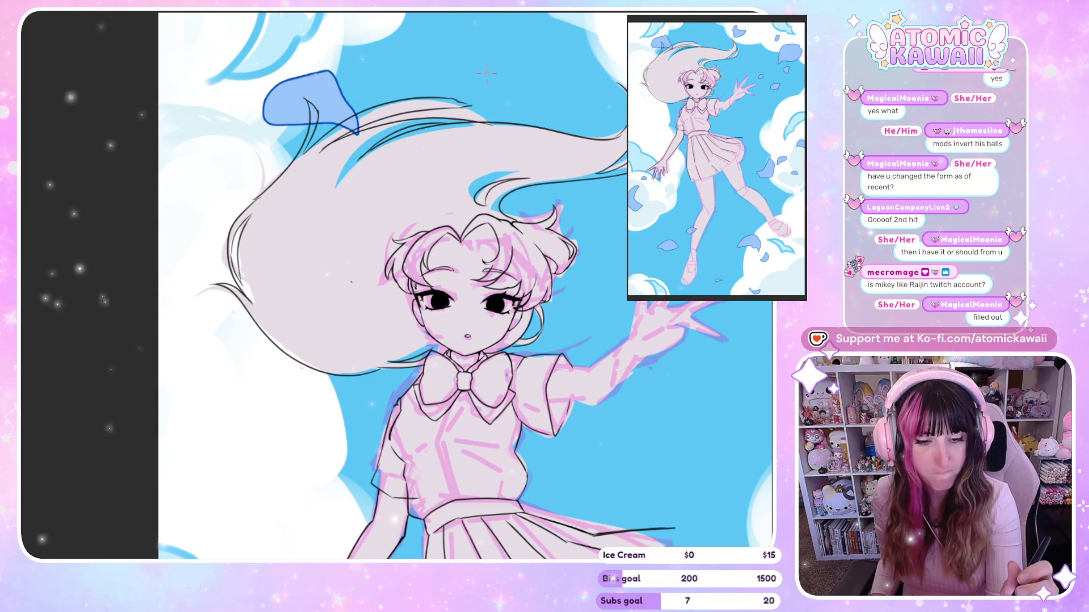
Step: Undo the doubled strokes on the hair top, tilt the canvas to draw, then straighten it
{"action": "key", "text": "ctrl+z"}
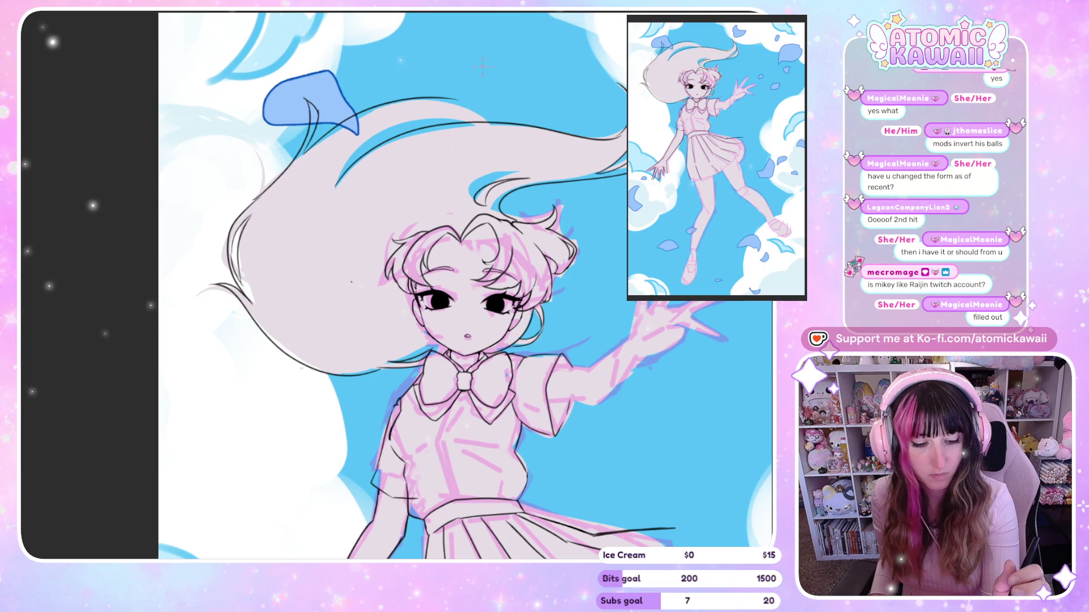
{"action": "left_click_drag", "start_coordinate": [449, 102], "coordinate": [244, 173]}
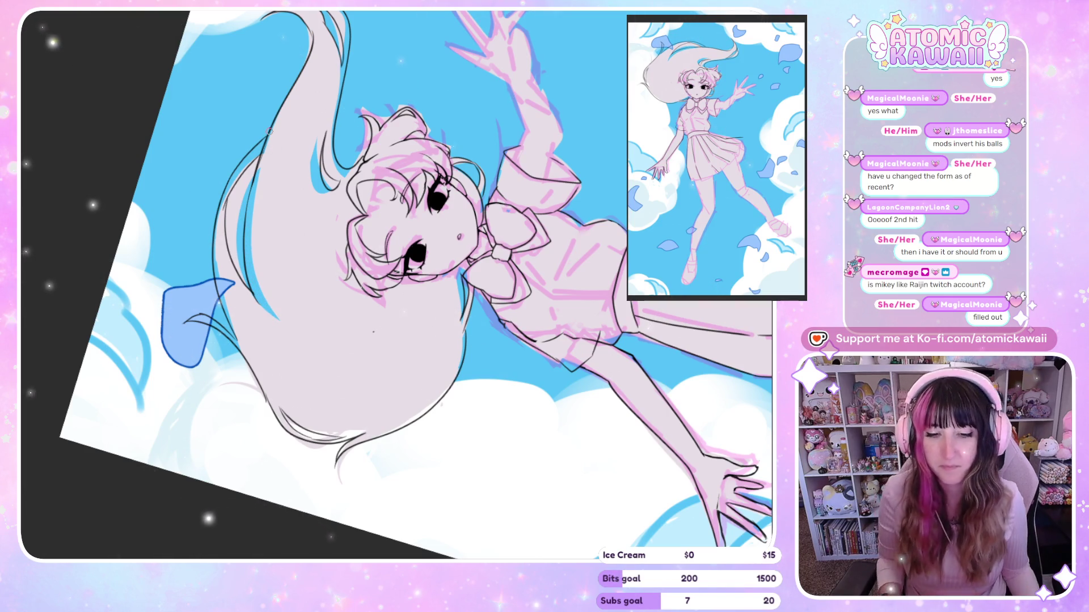
{"action": "scroll", "coordinate": [355, 213], "scroll_direction": "down", "scroll_amount": 2}
{"action": "key", "text": "5"}
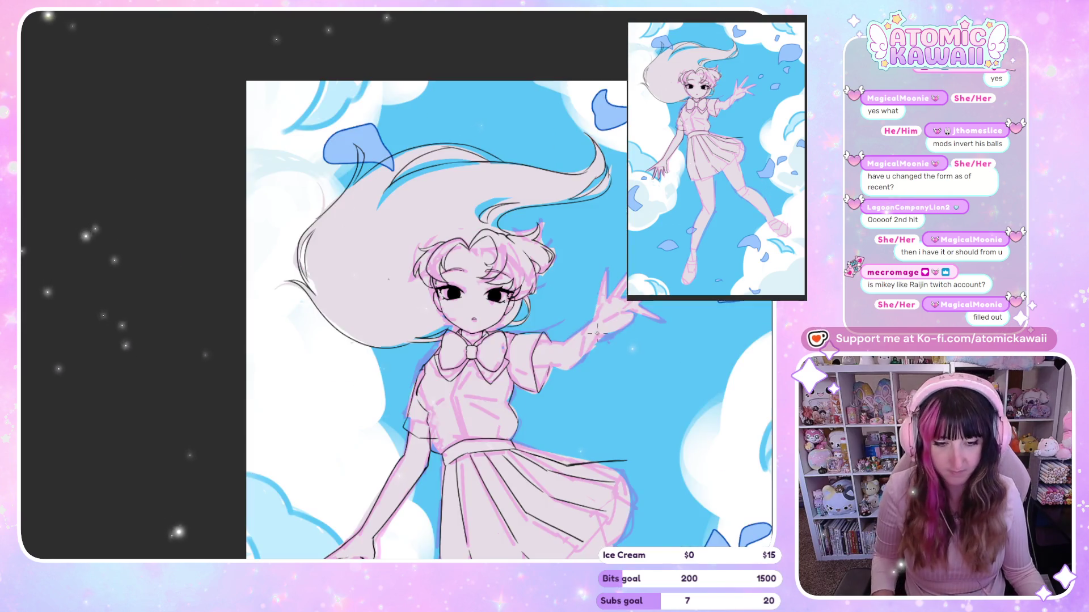
{"action": "left_click_drag", "start_coordinate": [510, 235], "coordinate": [602, 289]}
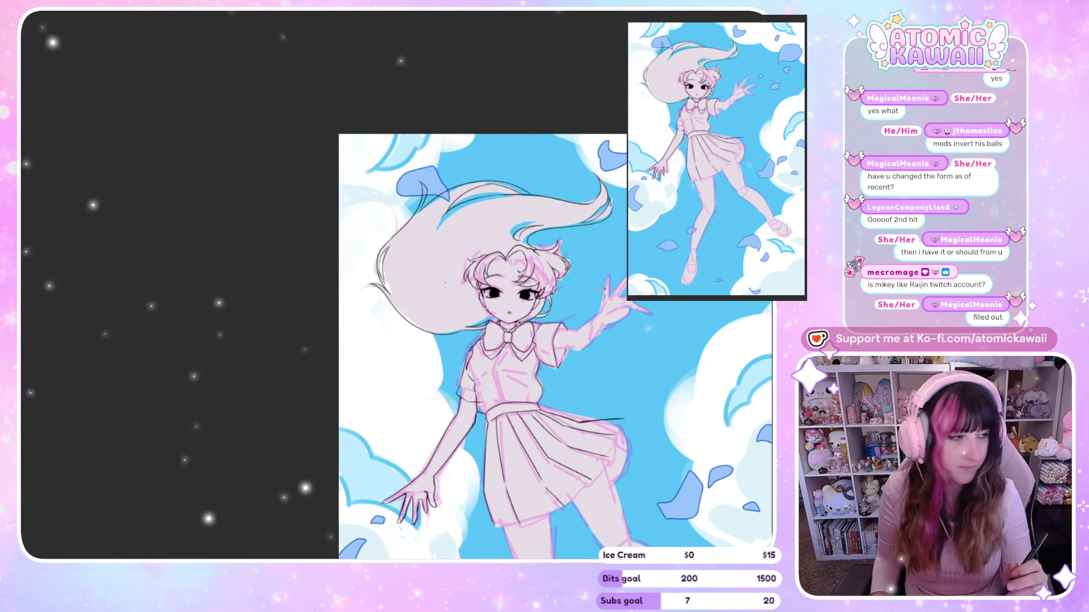
{"action": "key", "text": "h"}
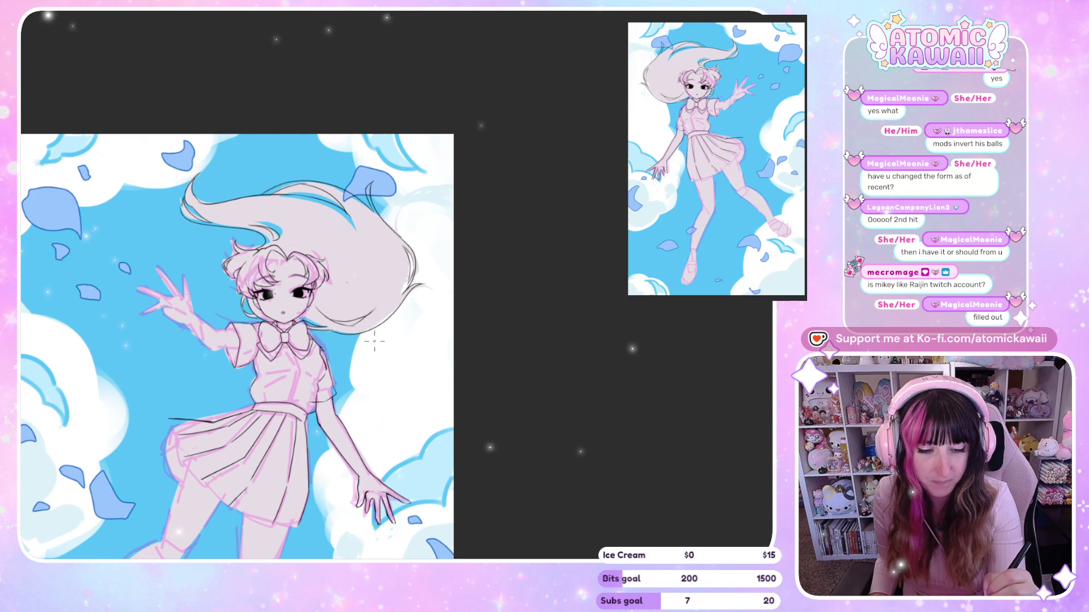
{"action": "key", "text": "h"}
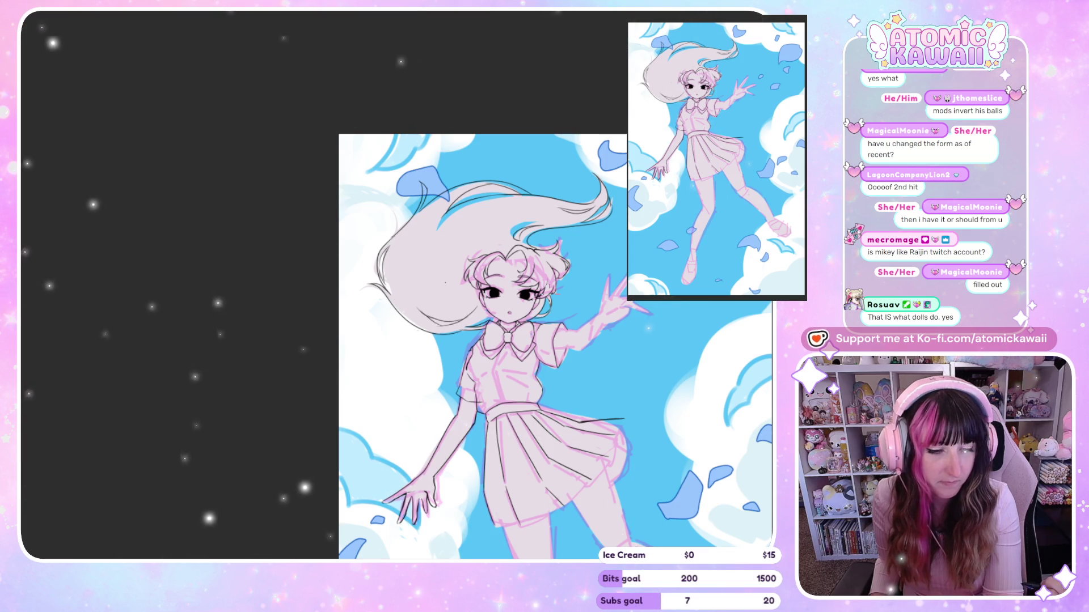
{"action": "scroll", "coordinate": [538, 335], "scroll_direction": "right", "scroll_amount": 5}
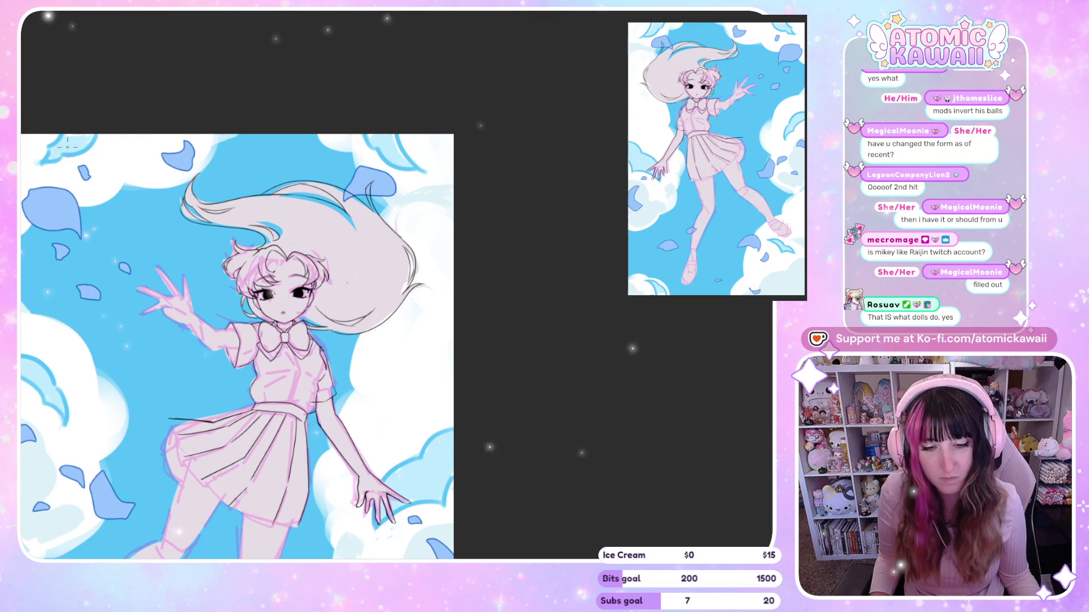
{"action": "scroll", "coordinate": [374, 229], "scroll_direction": "up", "scroll_amount": 3}
{"action": "scroll", "coordinate": [375, 230], "scroll_direction": "up", "scroll_amount": 2}
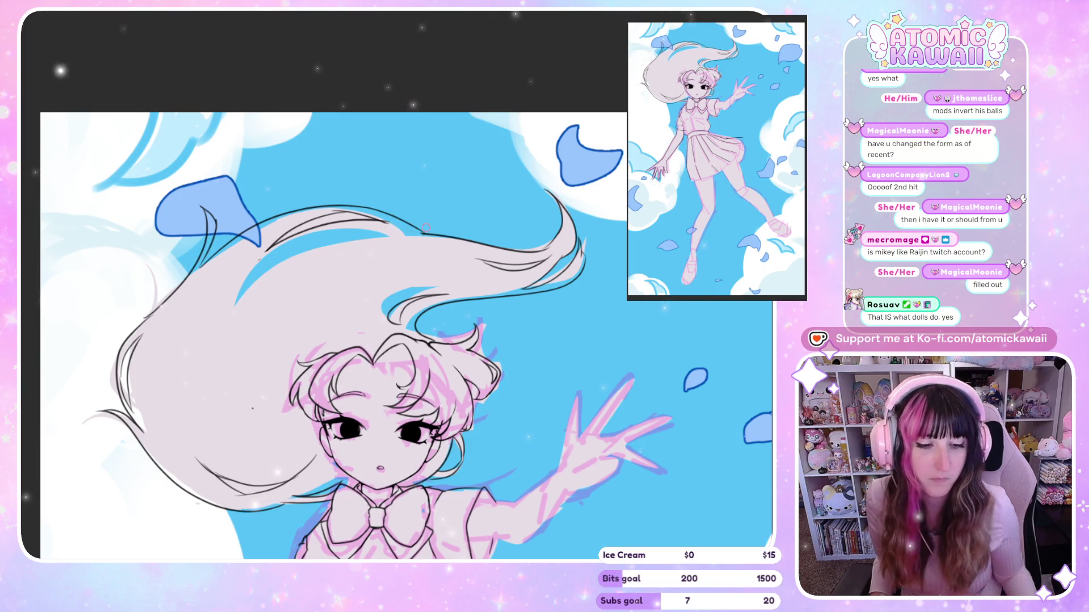
{"action": "key", "text": "ctrl+minus"}
{"action": "key", "text": "ctrl+minus"}
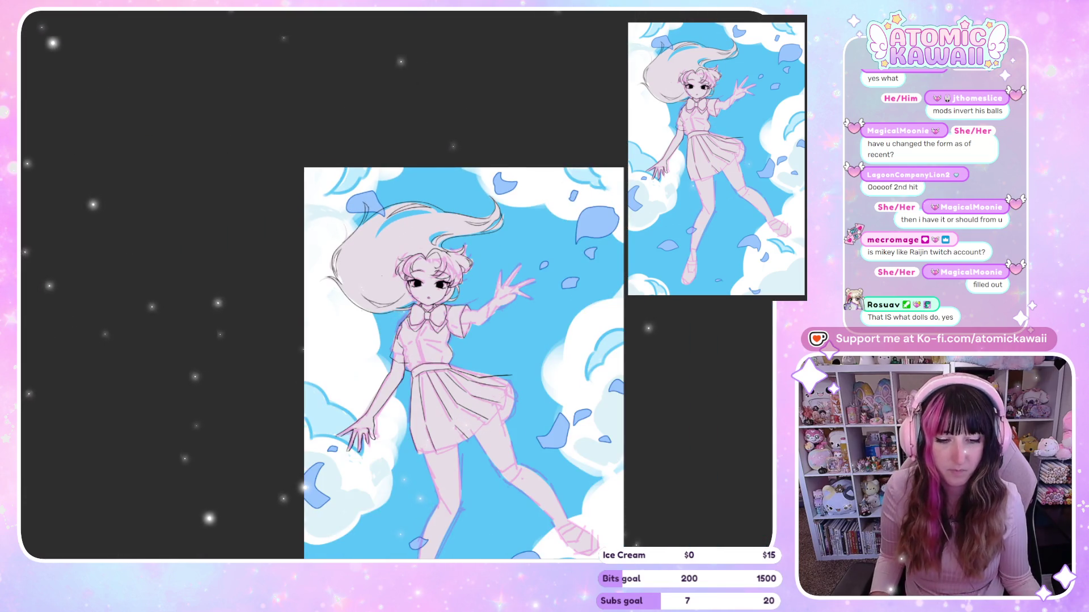
{"action": "key", "text": "ctrl+plus"}
{"action": "key", "text": "ctrl+plus"}
{"action": "key", "text": "ctrl+plus"}
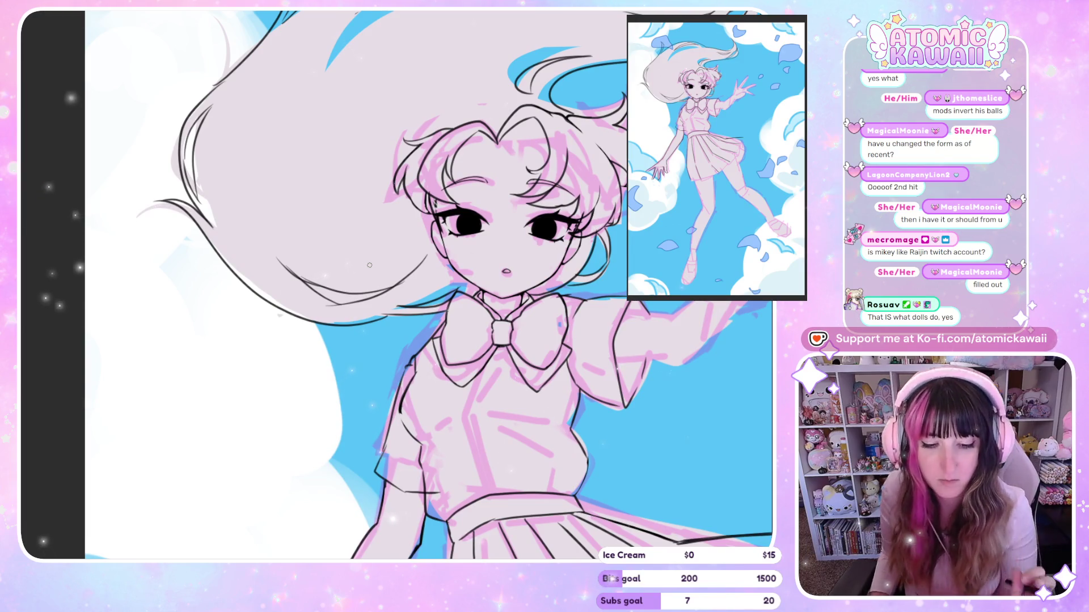
{"action": "key", "text": "ctrl+minus"}
{"action": "key", "text": "ctrl+minus"}
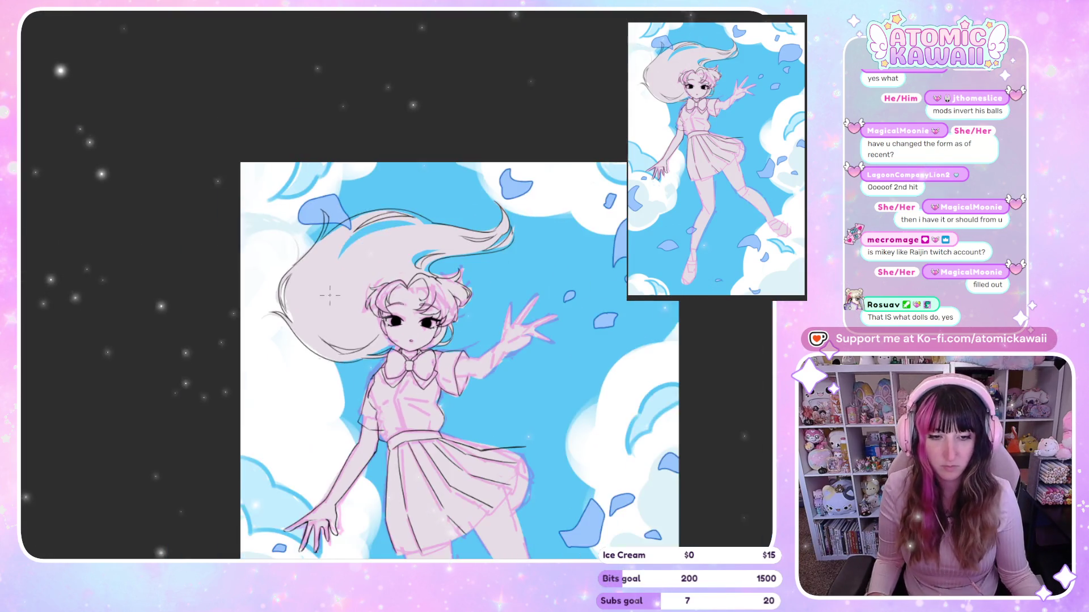
{"action": "key", "text": "ctrl+minus"}
{"action": "key", "text": "ctrl+minus"}
{"action": "key", "text": "ctrl+plus"}
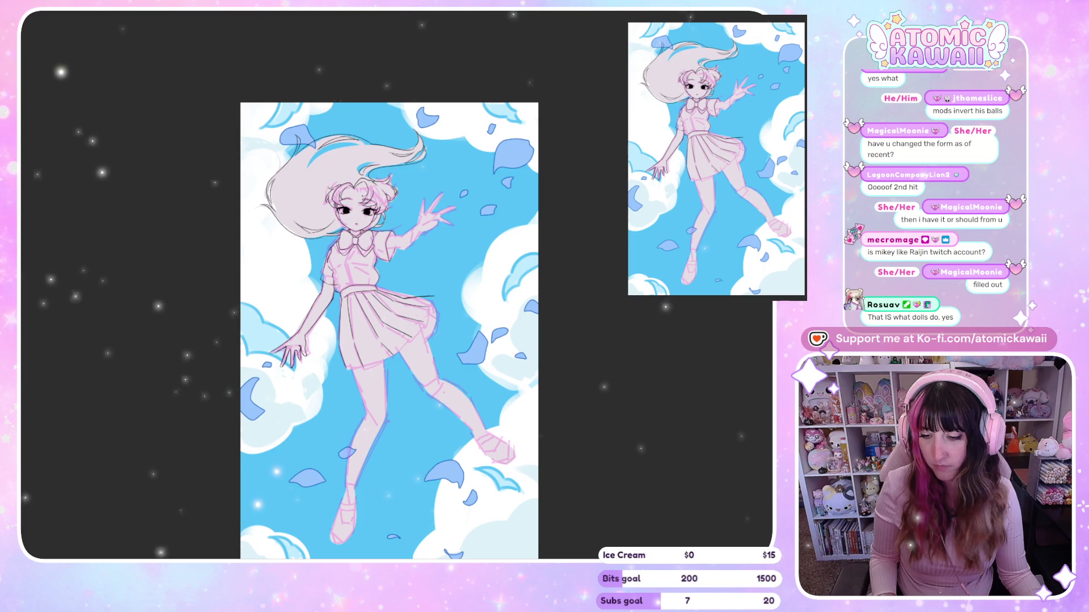
{"action": "scroll", "coordinate": [360, 378], "scroll_direction": "up", "scroll_amount": 1}
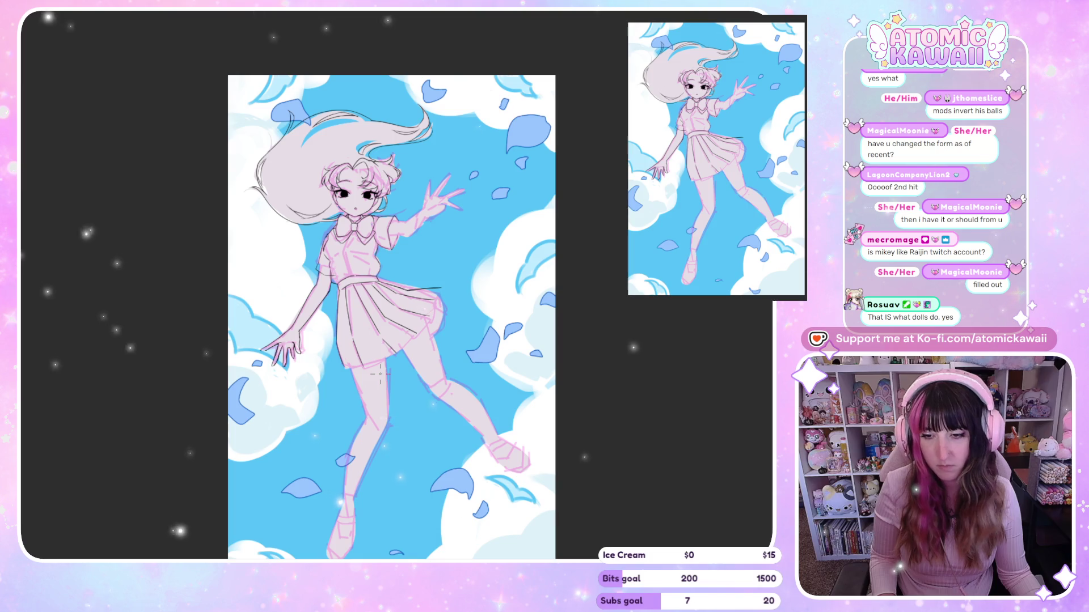
Step: Zoom in on the skirt, compare it mirrored several times, and rotate the canvas upright
{"action": "scroll", "coordinate": [380, 374], "scroll_direction": "up", "scroll_amount": 2}
{"action": "scroll", "coordinate": [363, 370], "scroll_direction": "up", "scroll_amount": 4}
{"action": "scroll", "coordinate": [340, 366], "scroll_direction": "up", "scroll_amount": 4}
{"action": "scroll", "coordinate": [327, 361], "scroll_direction": "up", "scroll_amount": 3}
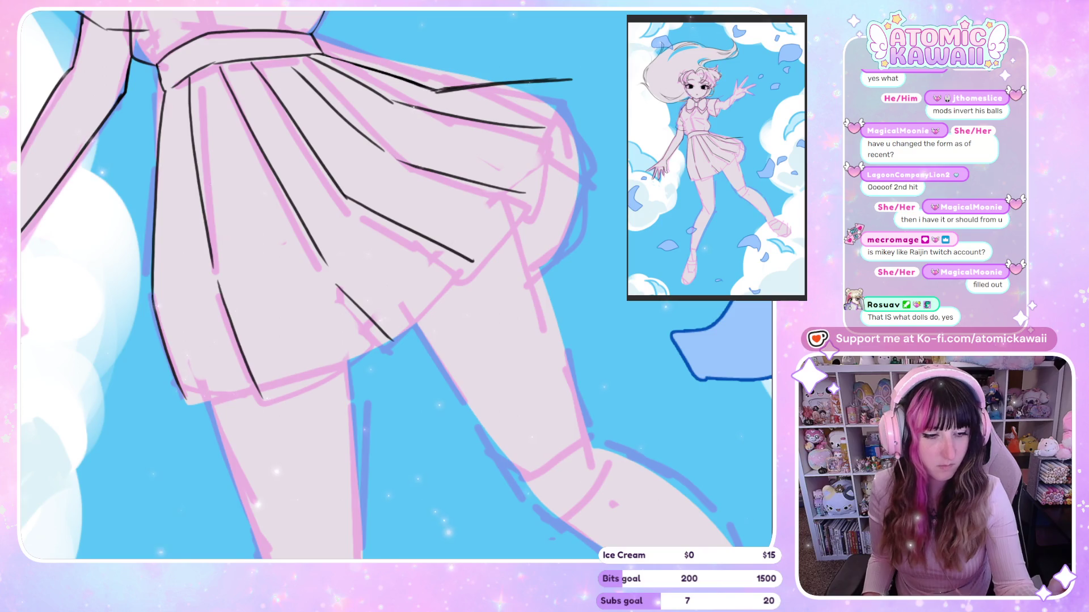
{"action": "key", "text": "m"}
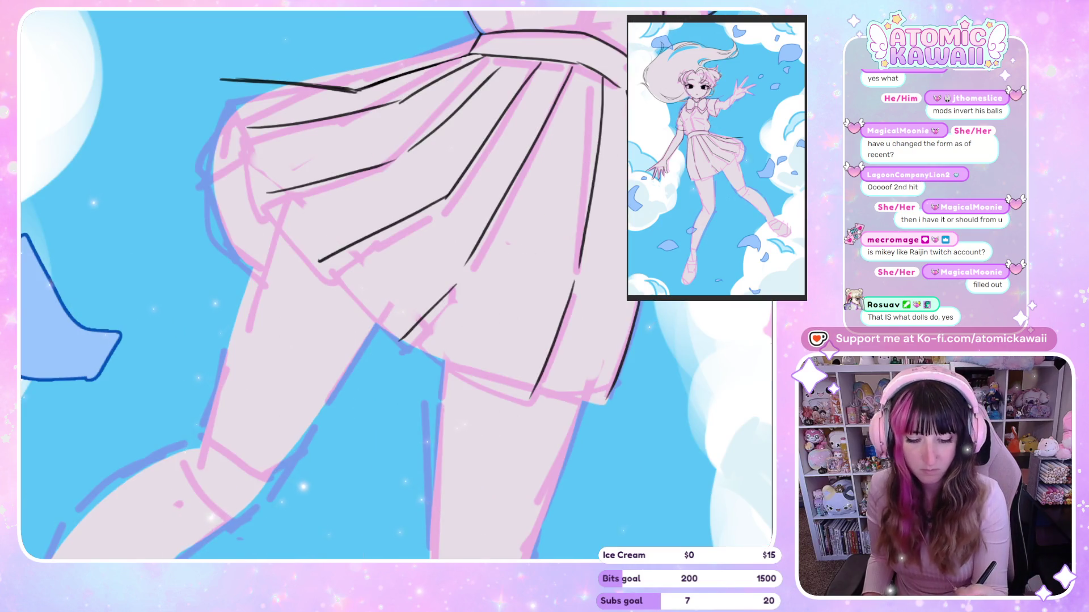
{"action": "key", "text": "minus"}
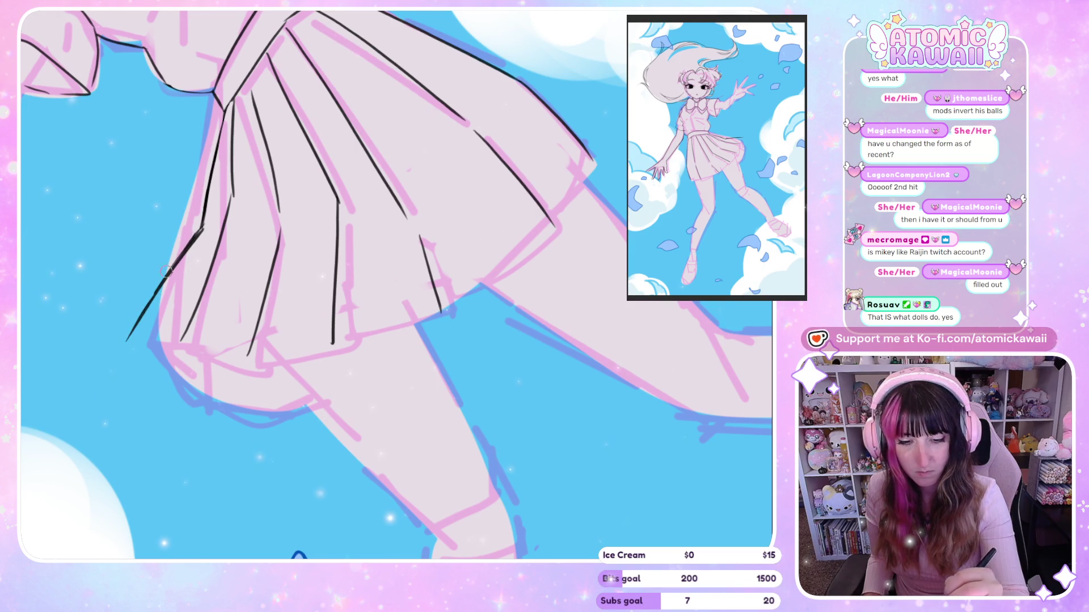
{"action": "key", "text": "m"}
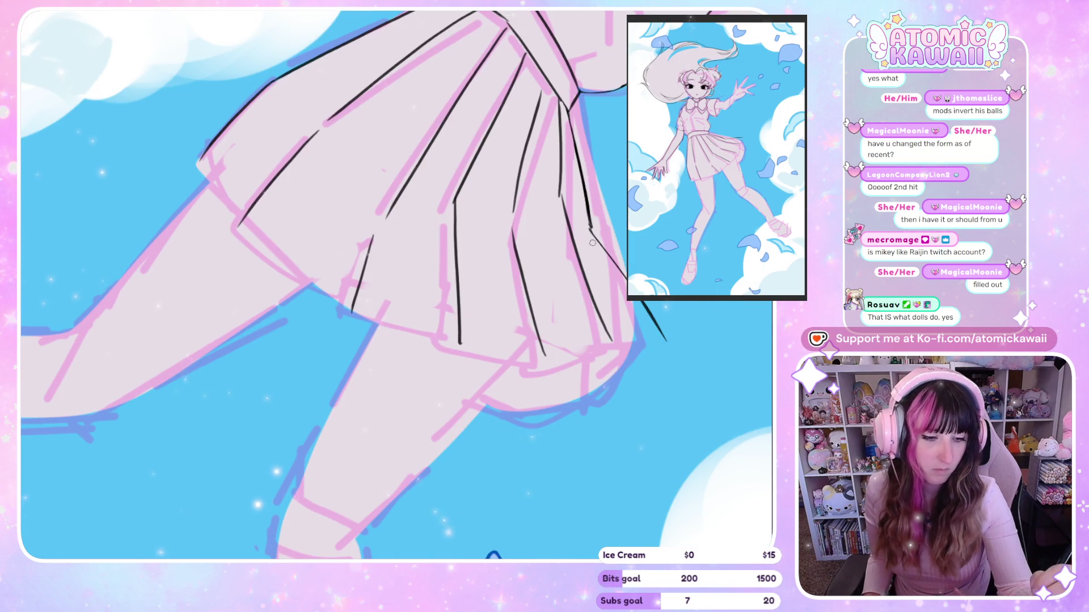
{"action": "key", "text": "m"}
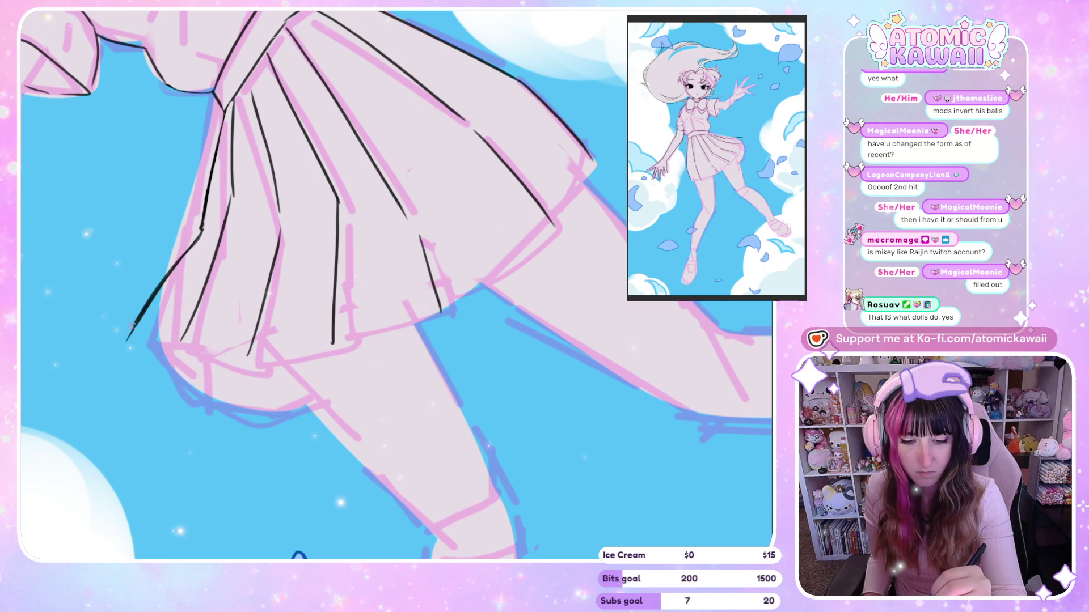
{"action": "key", "text": "m"}
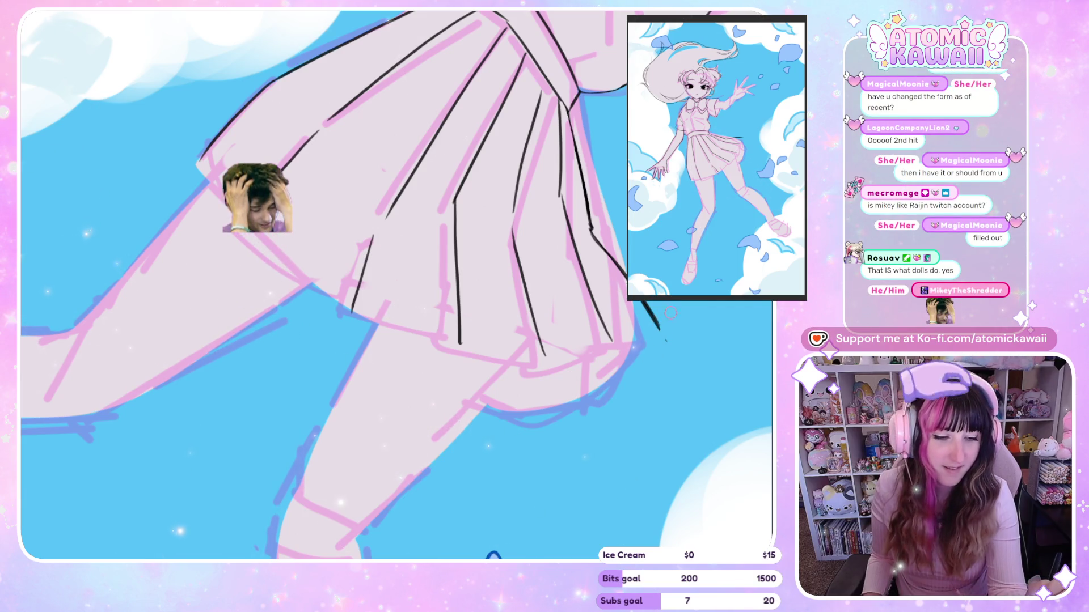
{"action": "key", "text": "m"}
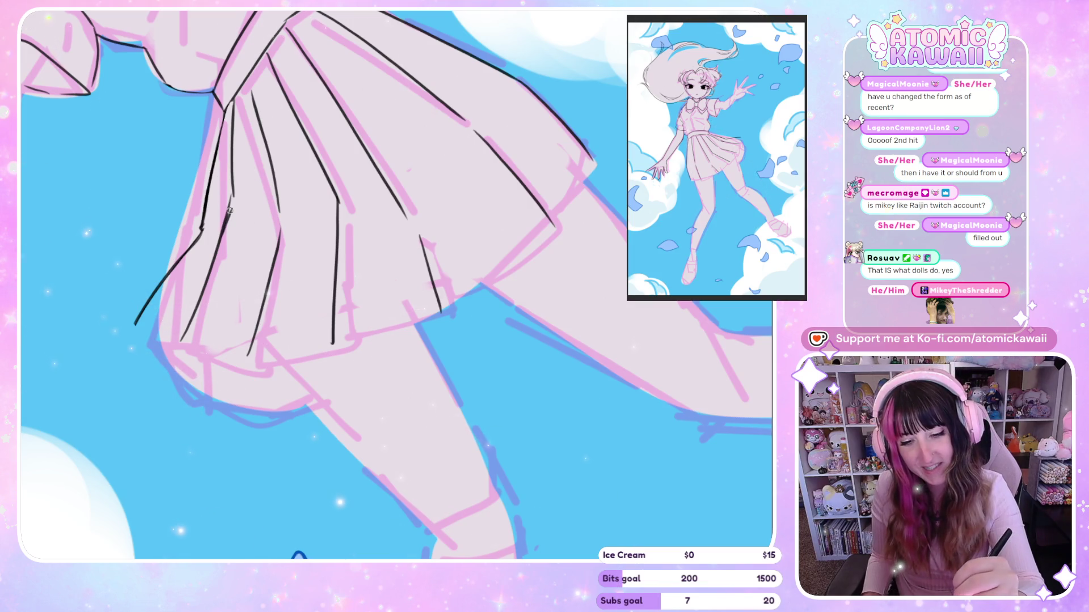
{"action": "key", "text": "m"}
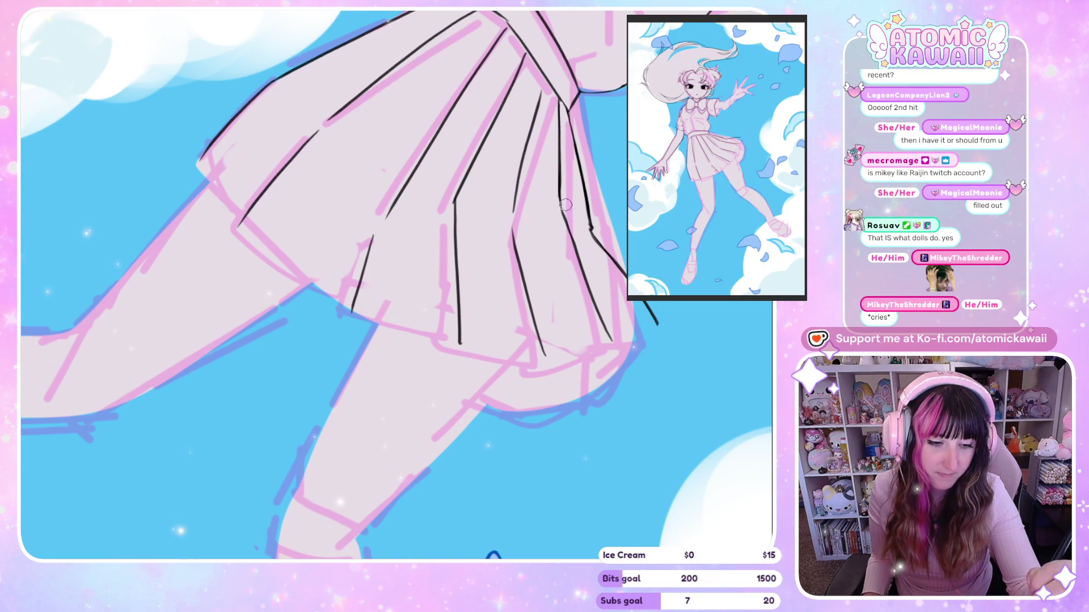
{"action": "key", "text": "m"}
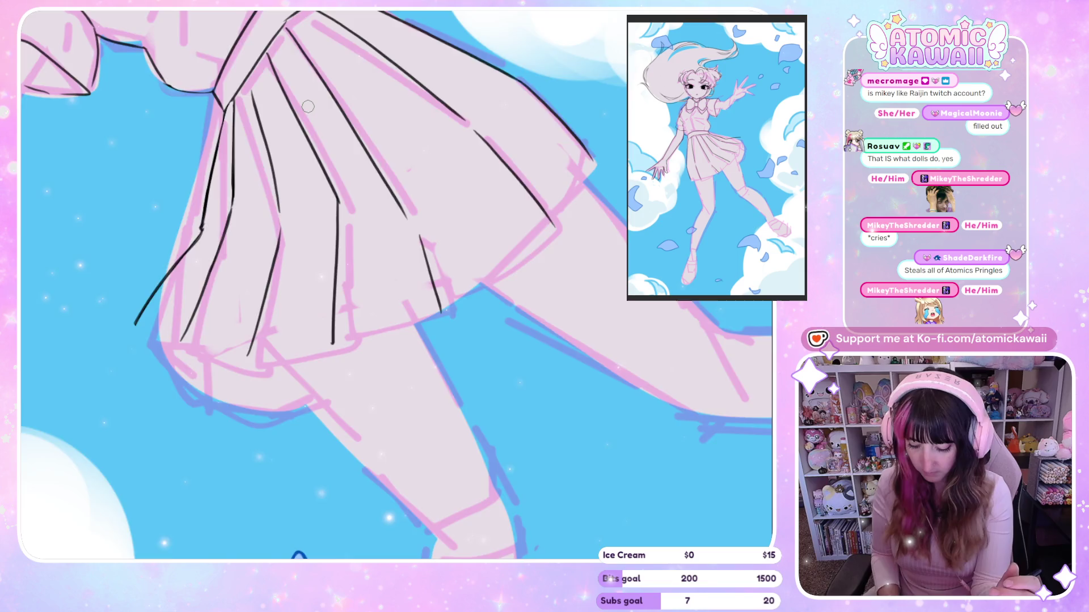
{"action": "left_click_drag", "start_coordinate": [300, 128], "coordinate": [451, 243]}
Step: Try inking the skirt's top-right corner and right edge toward the hem, undoing the attempts
{"action": "left_click_drag", "start_coordinate": [551, 79], "coordinate": [563, 104]}
{"action": "key", "text": "ctrl+z"}
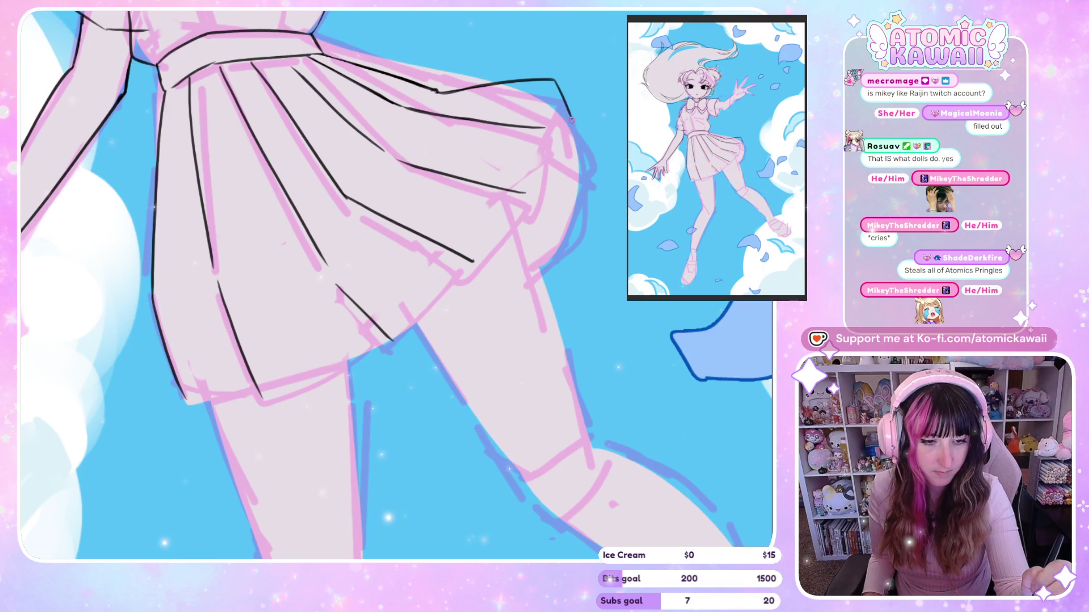
{"action": "key", "text": "ctrl+z"}
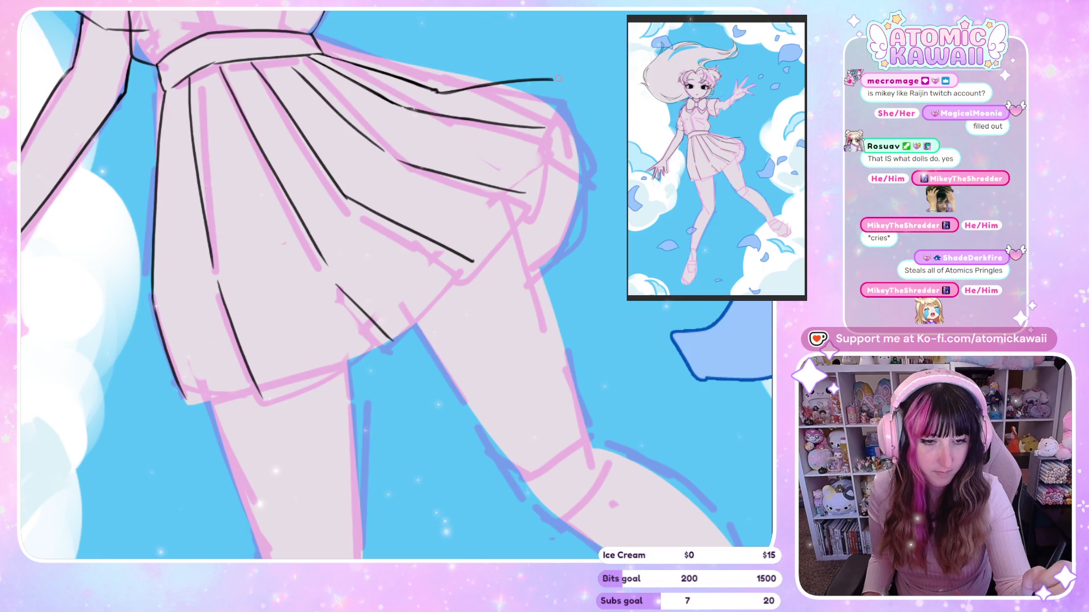
{"action": "key", "text": "ctrl+z"}
{"action": "left_click_drag", "start_coordinate": [554, 79], "coordinate": [569, 118]}
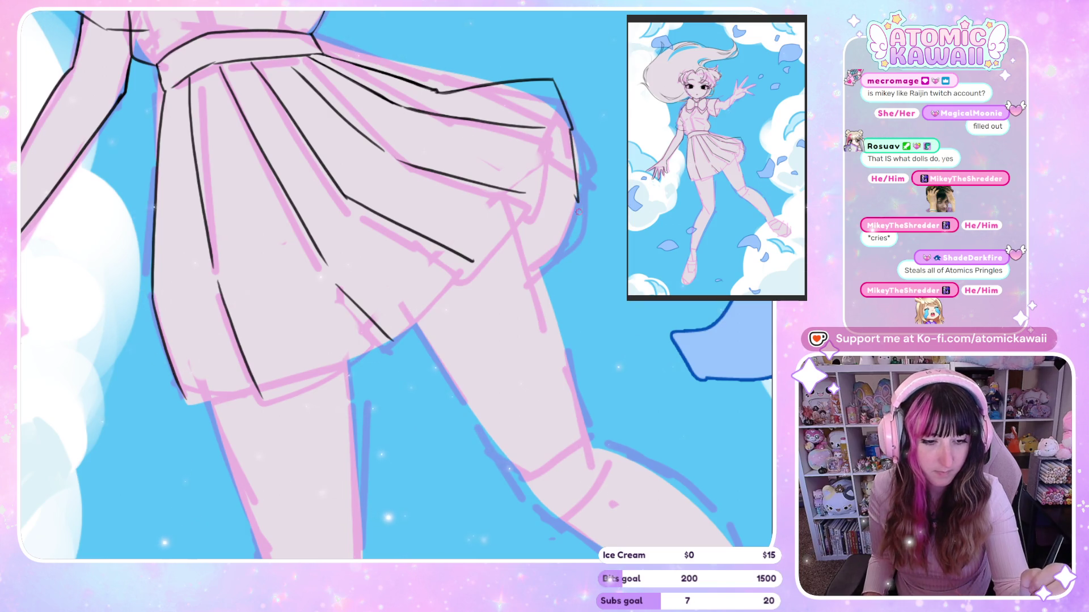
{"action": "key", "text": "ctrl+z"}
{"action": "left_click_drag", "start_coordinate": [570, 130], "coordinate": [571, 151]}
{"action": "left_click_drag", "start_coordinate": [570, 195], "coordinate": [531, 279]}
{"action": "key", "text": "ctrl+z"}
{"action": "key", "text": "ctrl+z"}
{"action": "key", "text": "ctrl+z"}
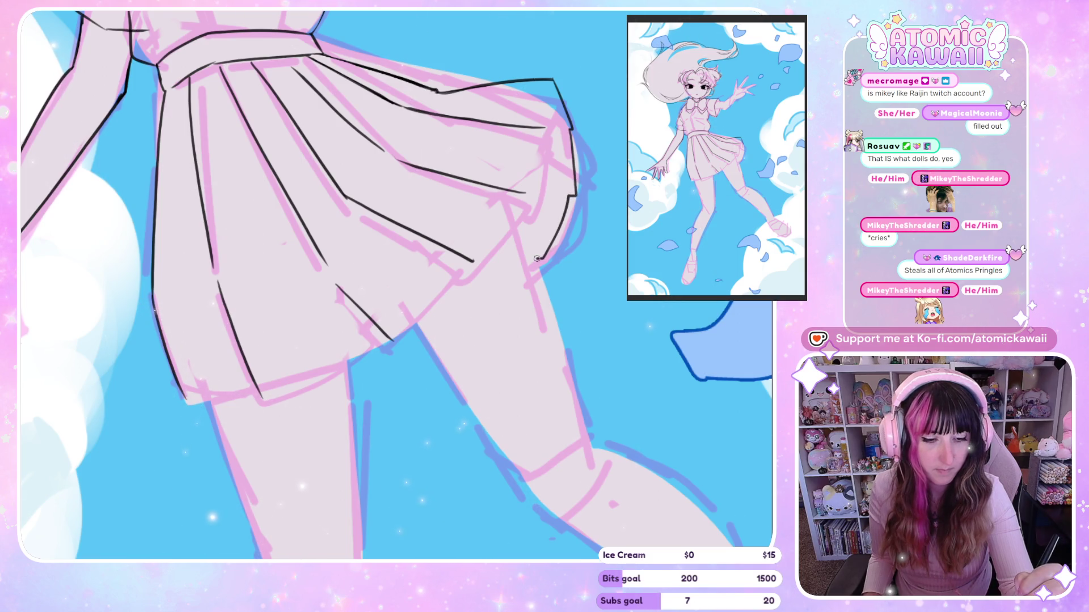
{"action": "key", "text": "h"}
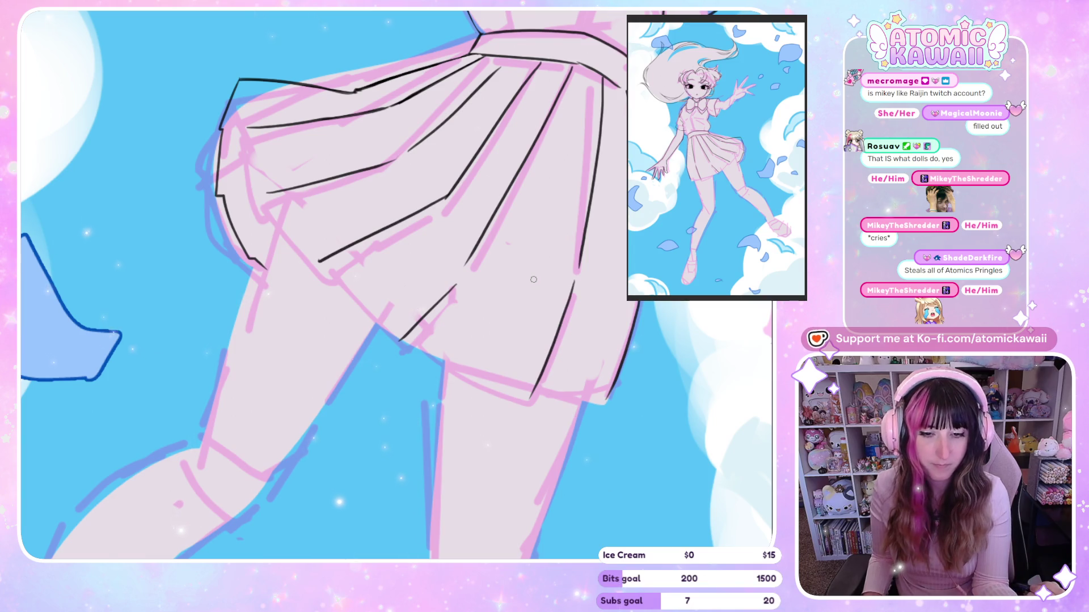
{"action": "key", "text": "h"}
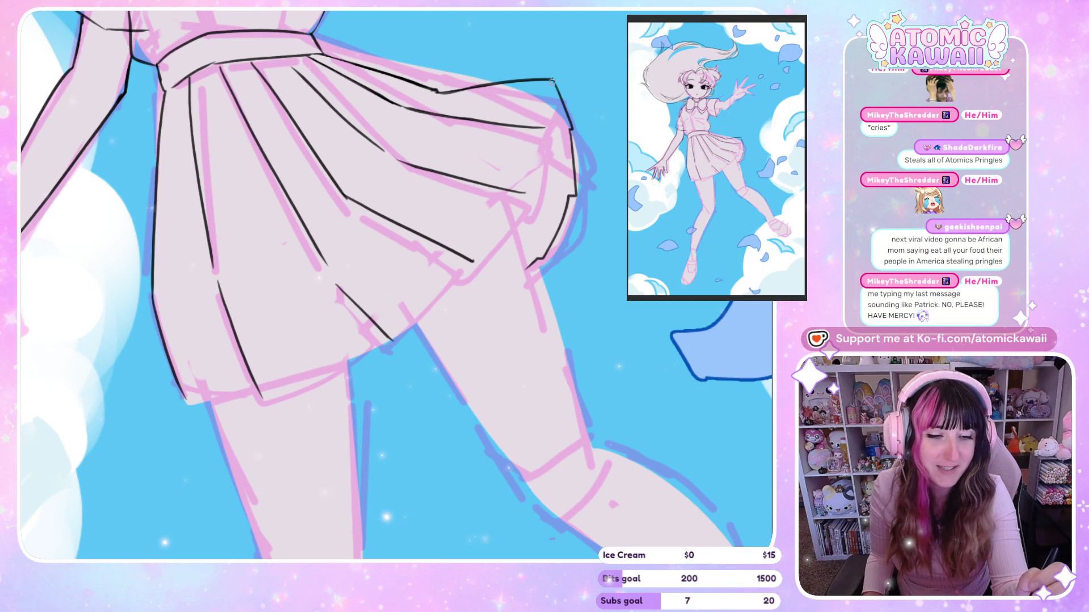
Step: Ink the upper and lower parts of the skirt's right edge, redrawing the longer line
{"action": "left_click_drag", "start_coordinate": [551, 81], "coordinate": [545, 119]}
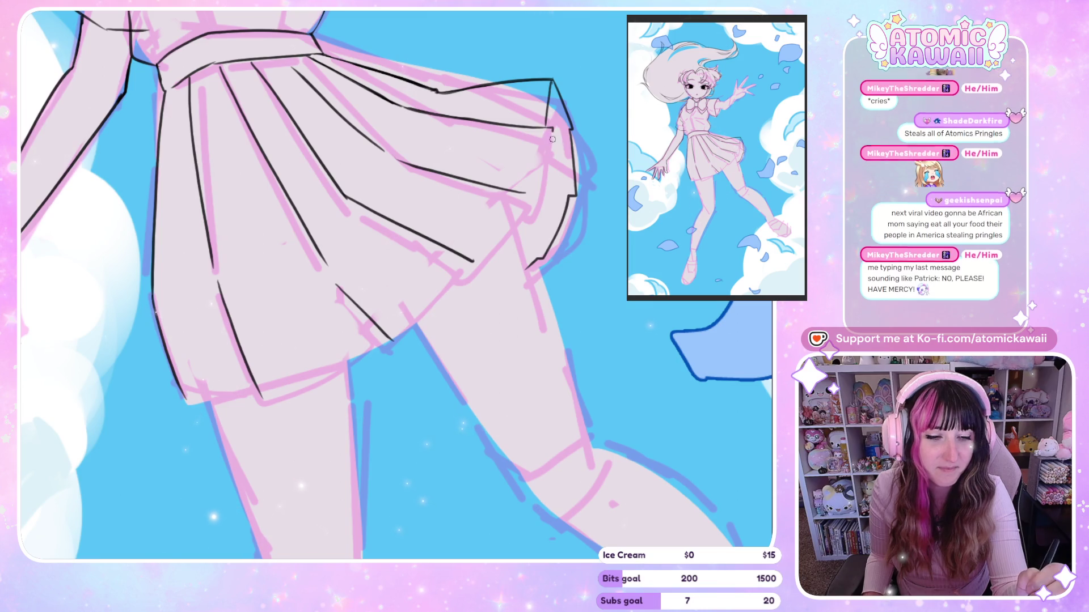
{"action": "left_click_drag", "start_coordinate": [553, 128], "coordinate": [532, 225]}
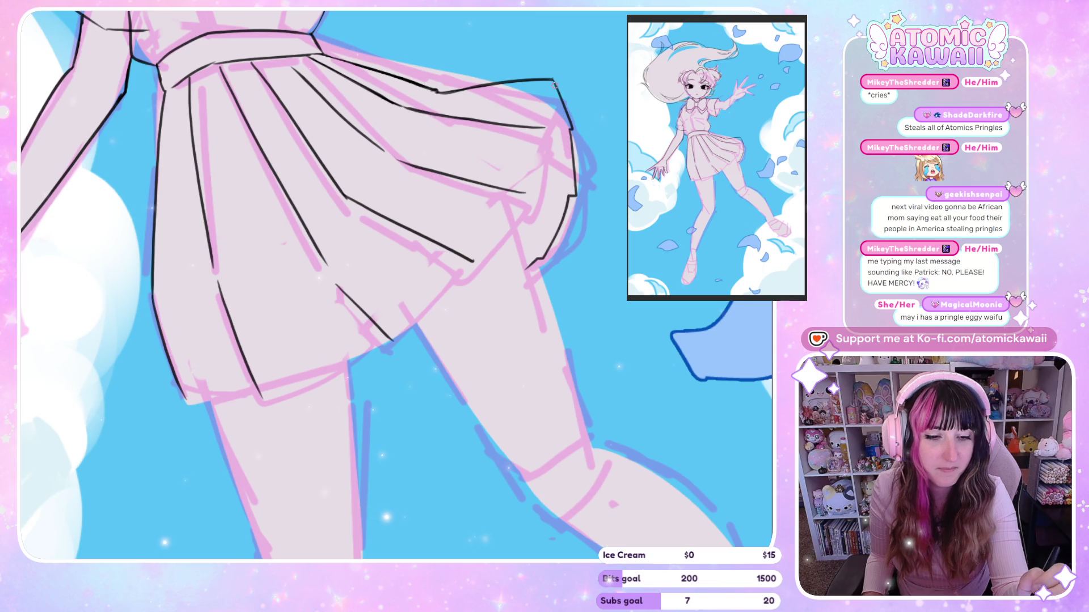
{"action": "left_click_drag", "start_coordinate": [550, 82], "coordinate": [553, 129]}
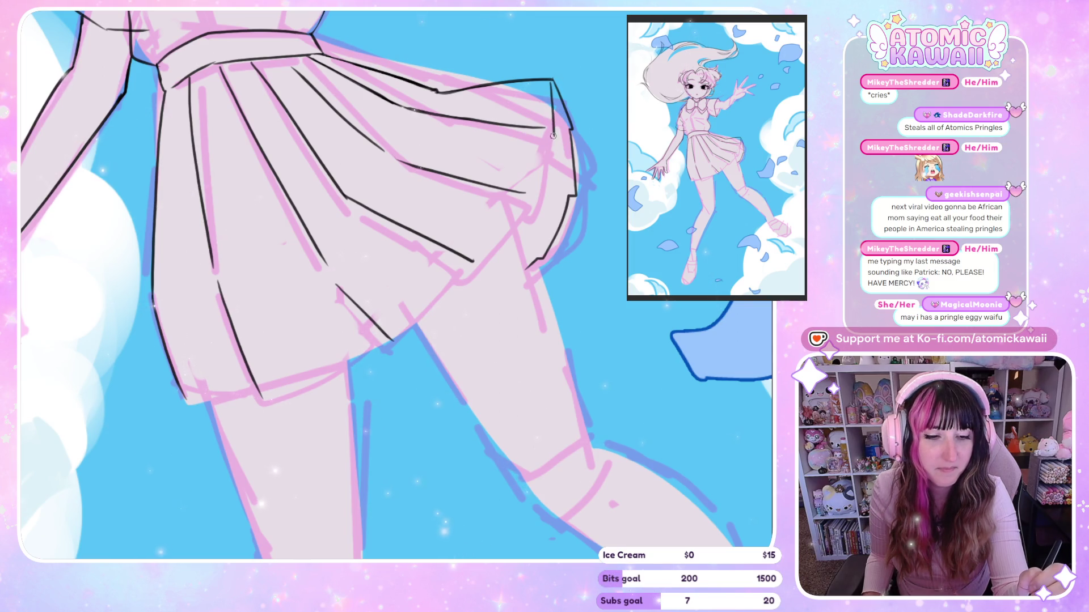
{"action": "key", "text": "ctrl+z"}
{"action": "left_click_drag", "start_coordinate": [548, 129], "coordinate": [532, 225]}
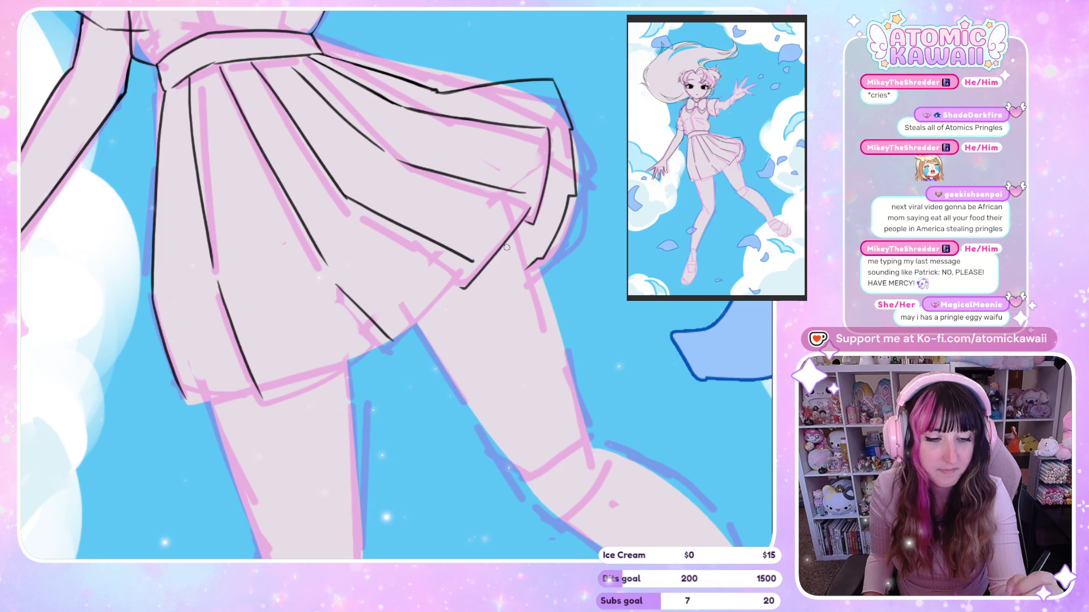
{"action": "key", "text": "ctrl+z"}
{"action": "left_click_drag", "start_coordinate": [548, 128], "coordinate": [541, 194]}
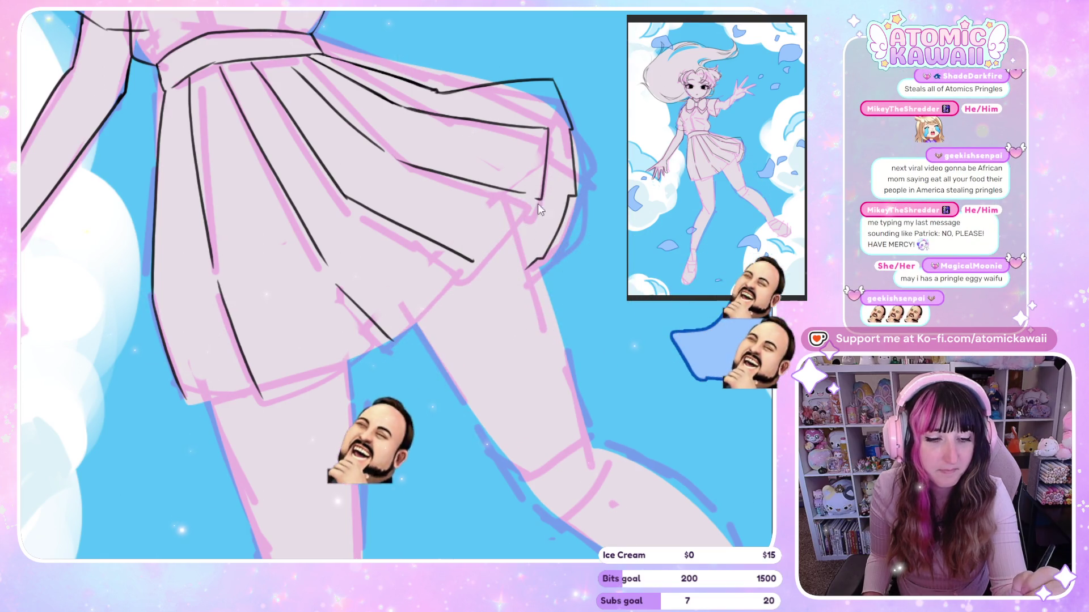
Step: Check the new edge mirrored, then replace the slanted stroke with a near-vertical skirt edge
{"action": "key", "text": "h"}
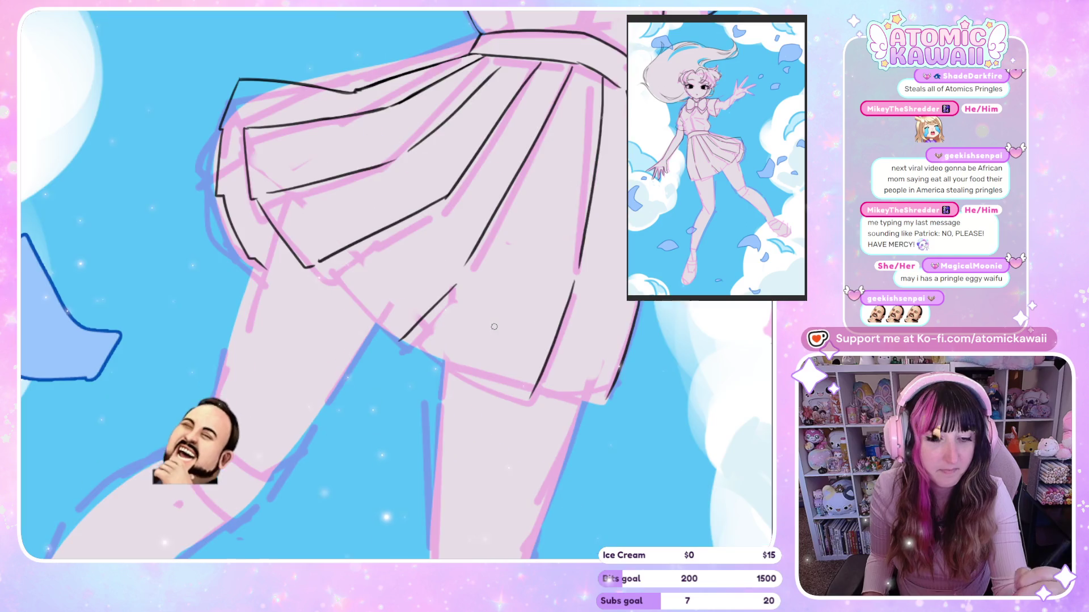
{"action": "key", "text": "h"}
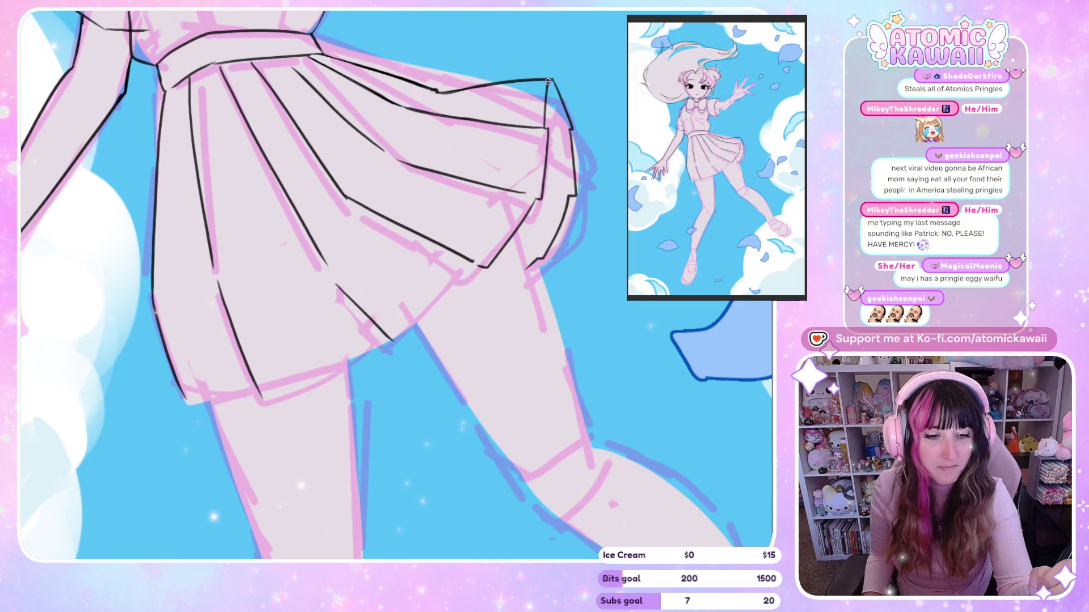
{"action": "key", "text": "ctrl+z"}
{"action": "left_click_drag", "start_coordinate": [548, 84], "coordinate": [554, 138]}
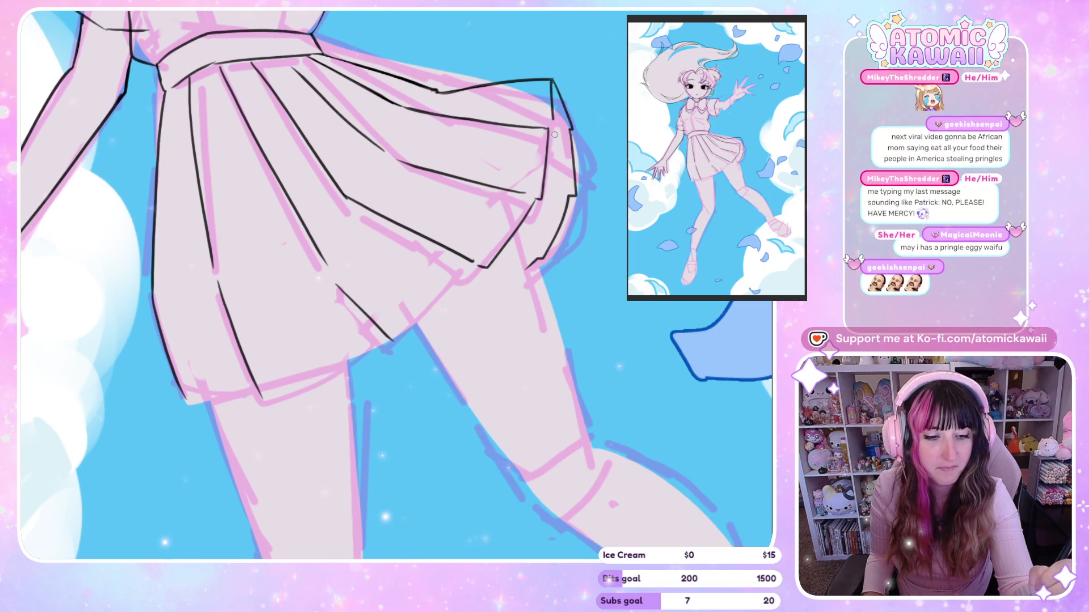
{"action": "scroll", "coordinate": [557, 159], "scroll_direction": "down", "scroll_amount": 3}
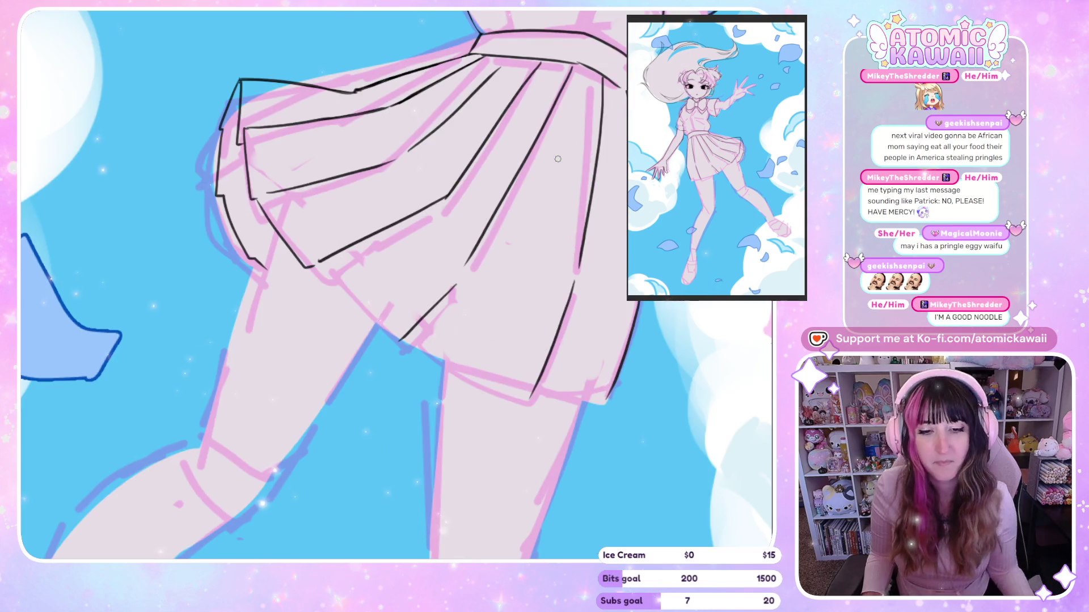
{"action": "scroll", "coordinate": [140, 253], "scroll_direction": "up", "scroll_amount": 2}
{"action": "key", "text": "h"}
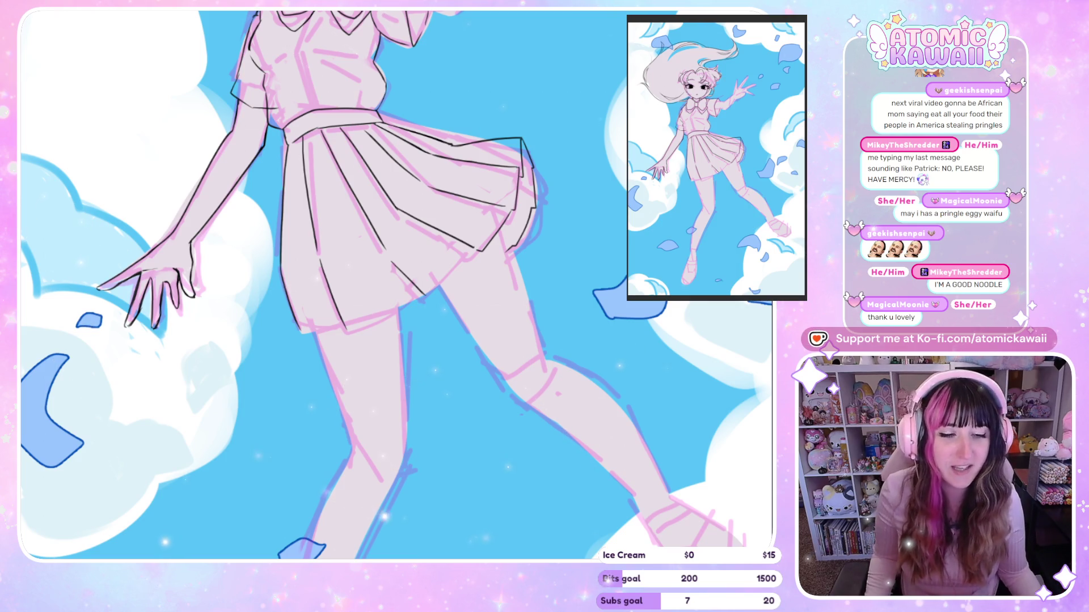
Step: Zoom in on the mirrored view of the inked skirt
{"action": "scroll", "coordinate": [531, 125], "scroll_direction": "up", "scroll_amount": 4}
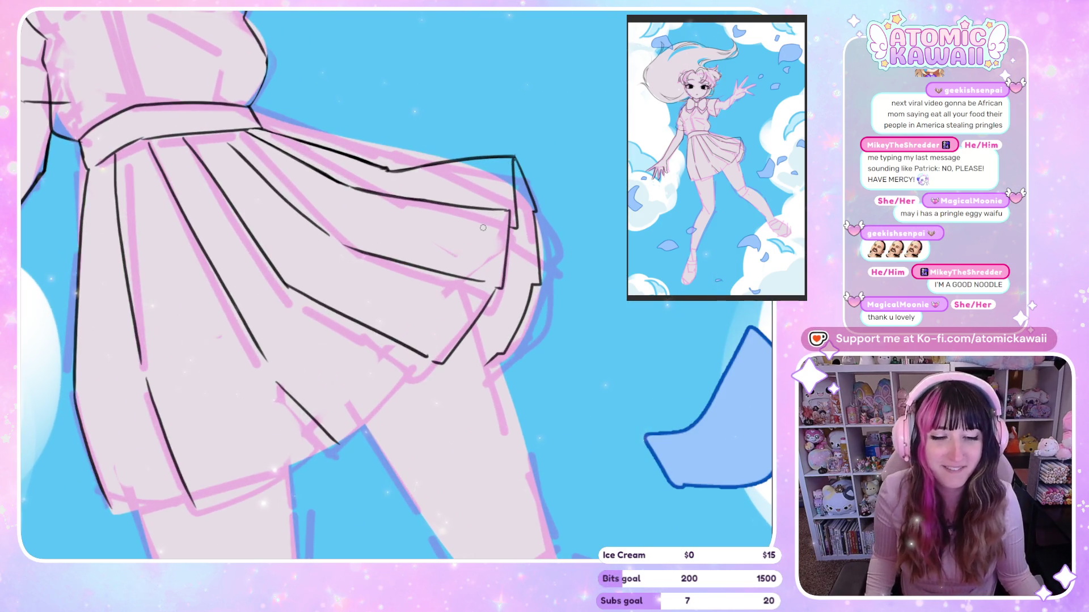
Step: Undo the last stroke at the skirt hem, checking the skirt mirrored and unmirrored
{"action": "key", "text": "h"}
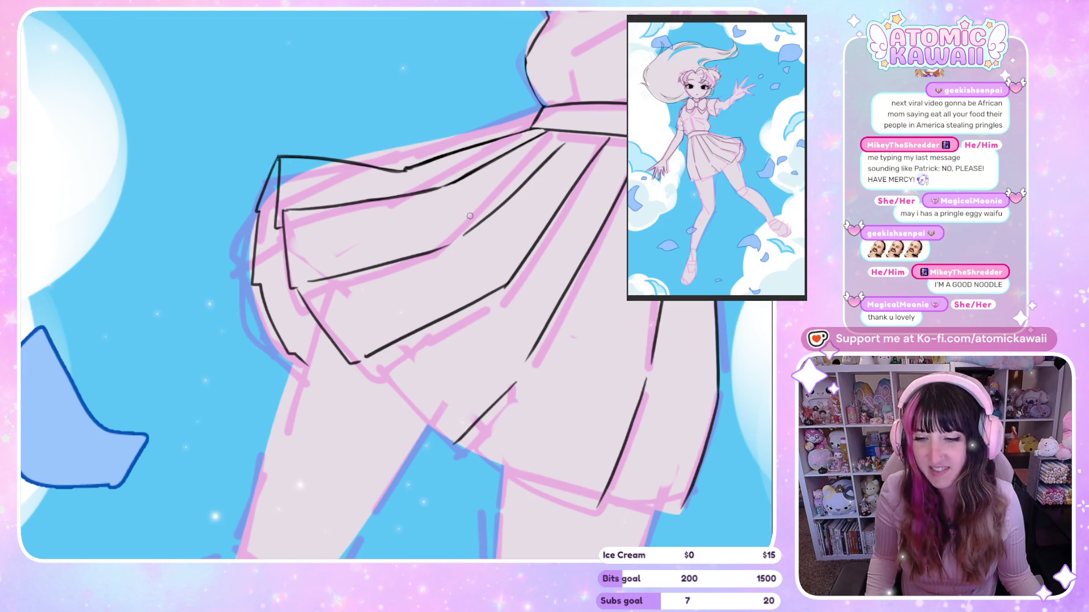
{"action": "scroll", "coordinate": [470, 216], "scroll_direction": "down", "scroll_amount": 3}
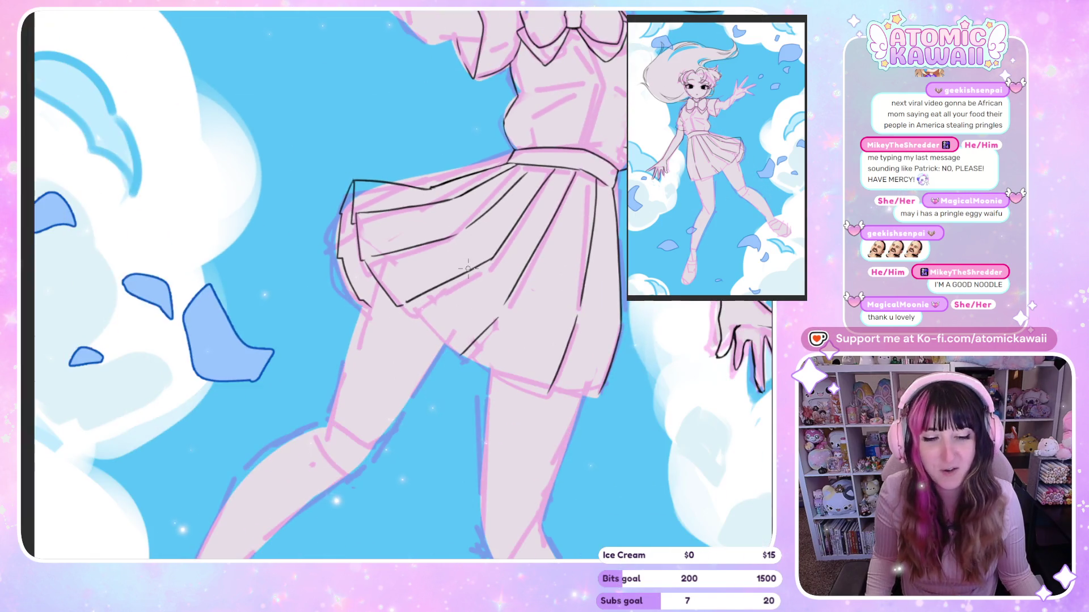
{"action": "key", "text": "h"}
{"action": "scroll", "coordinate": [470, 335], "scroll_direction": "up", "scroll_amount": 3}
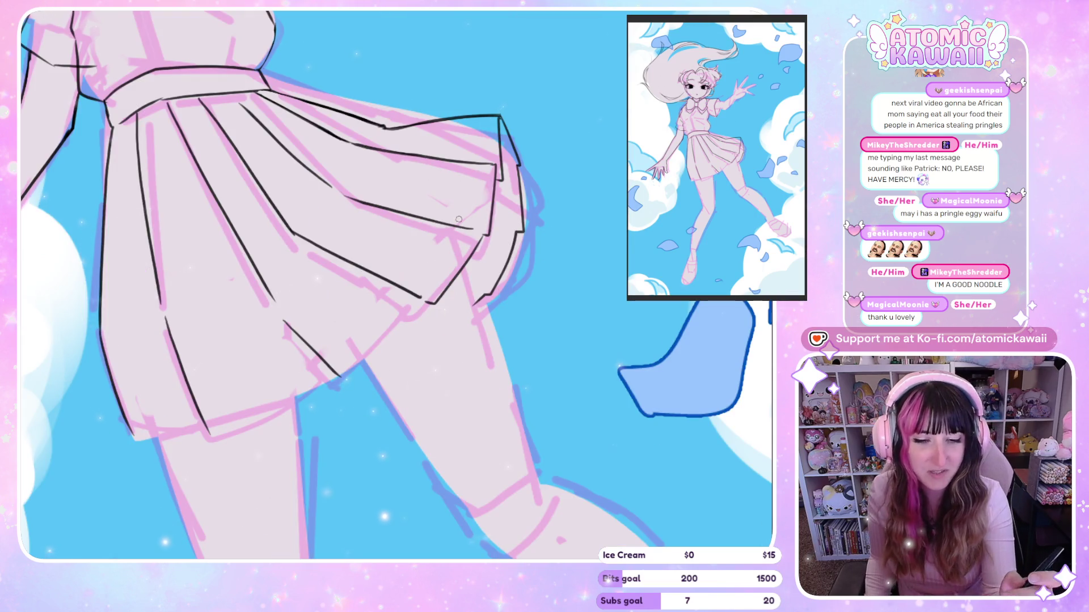
{"action": "key", "text": "h"}
{"action": "key", "text": "h"}
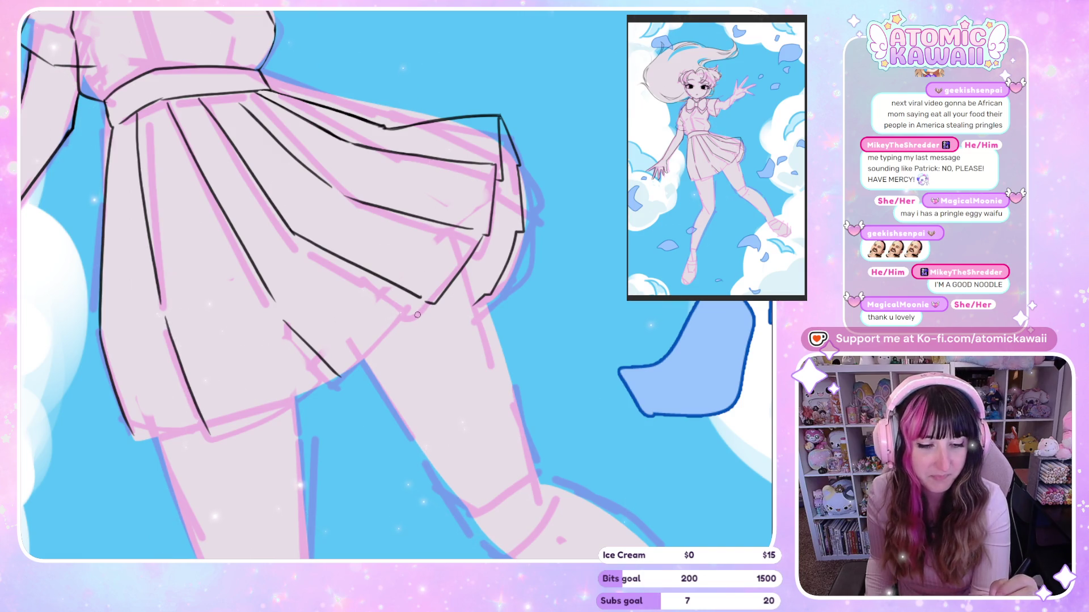
{"action": "key", "text": "ctrl+z"}
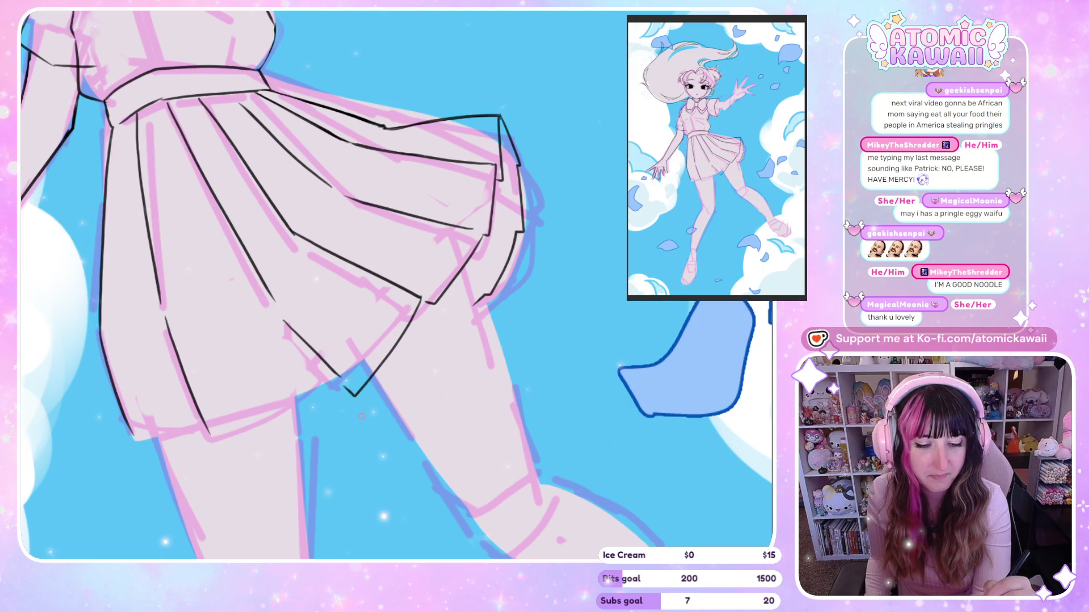
{"action": "key", "text": "h"}
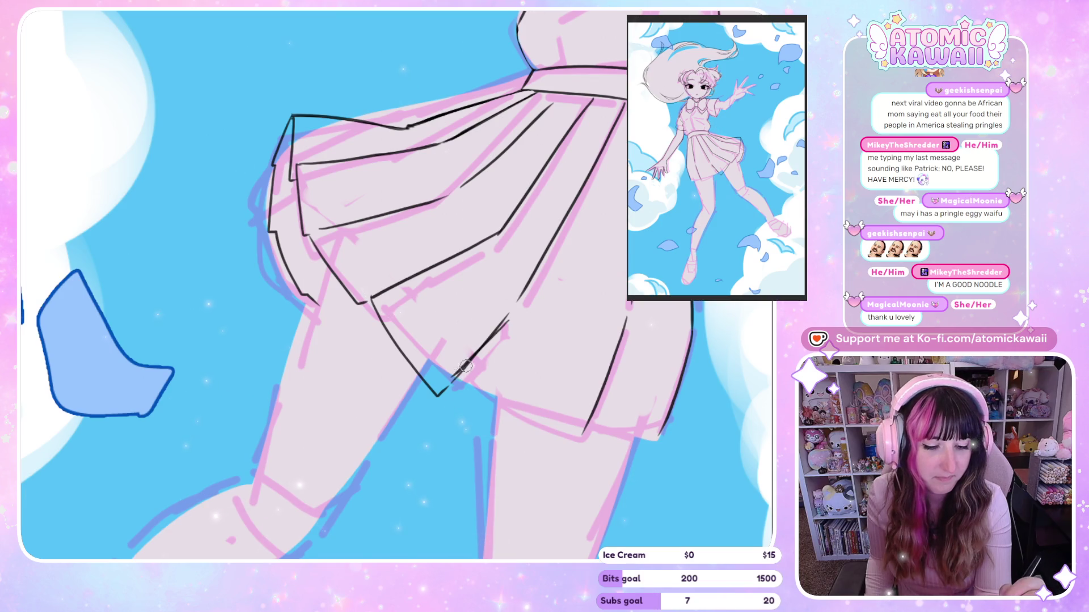
{"action": "key", "text": "h"}
Step: Ink the hem lines along the skirt's bottom and lower-left edge, then fit the canvas
{"action": "left_click_drag", "start_coordinate": [378, 342], "coordinate": [344, 381]}
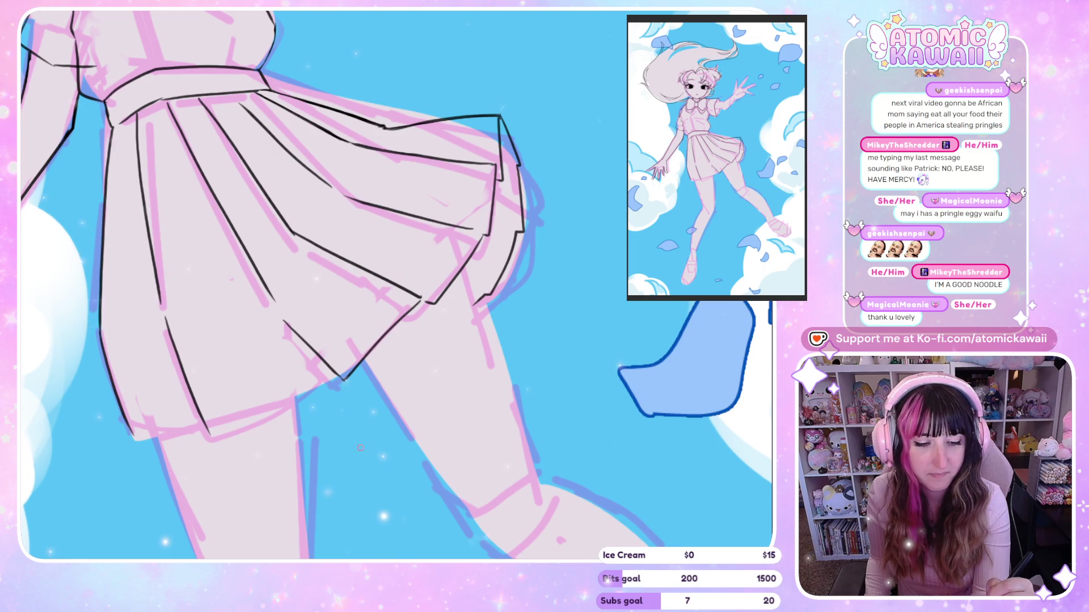
{"action": "key", "text": "h"}
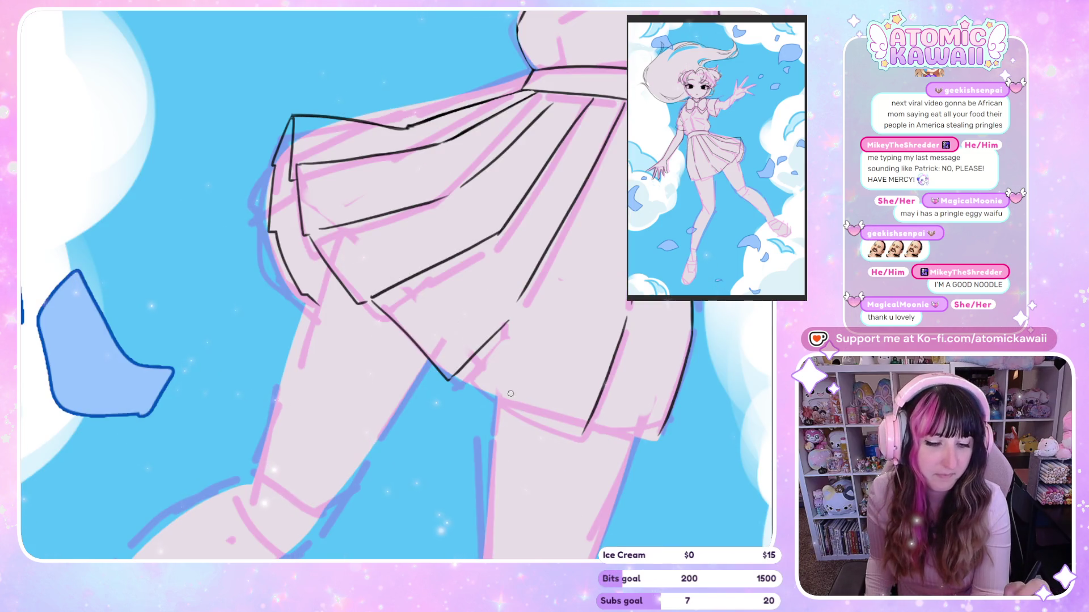
{"action": "left_click_drag", "start_coordinate": [455, 376], "coordinate": [579, 439]}
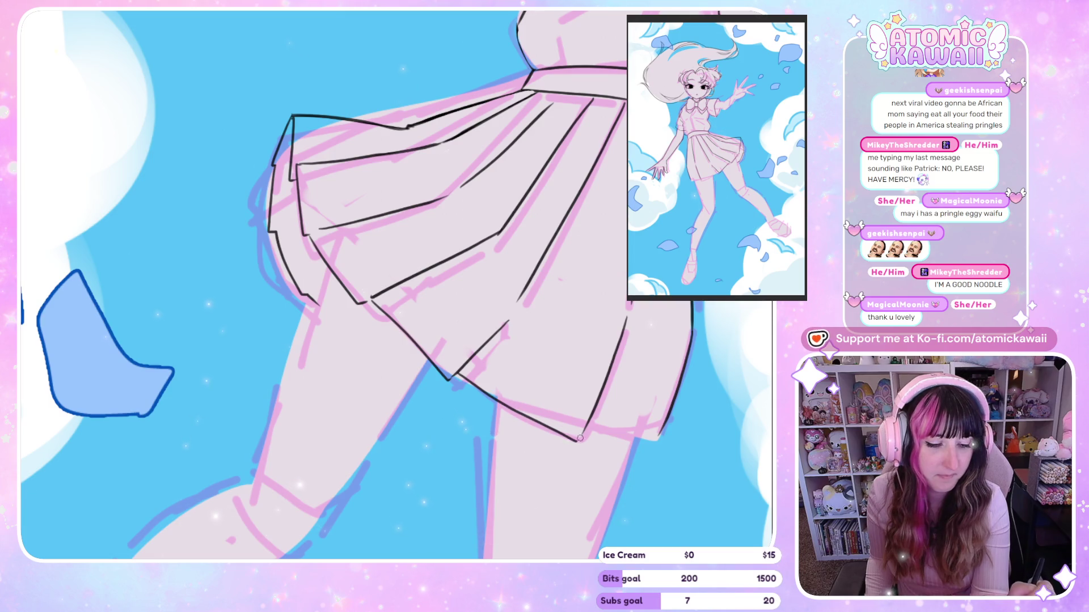
{"action": "key", "text": "h"}
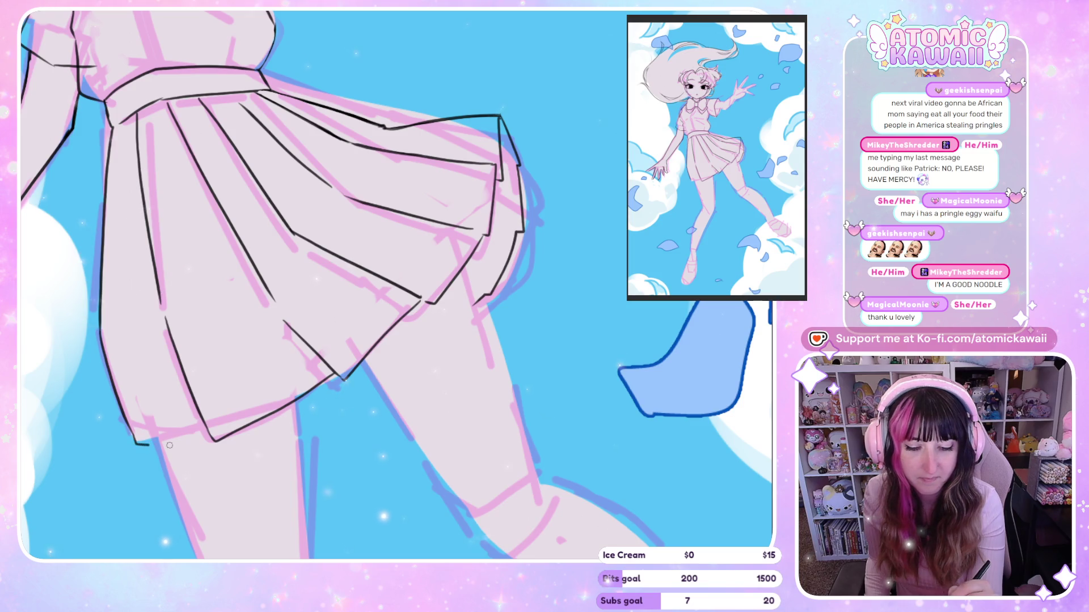
{"action": "left_click_drag", "start_coordinate": [133, 436], "coordinate": [207, 438]}
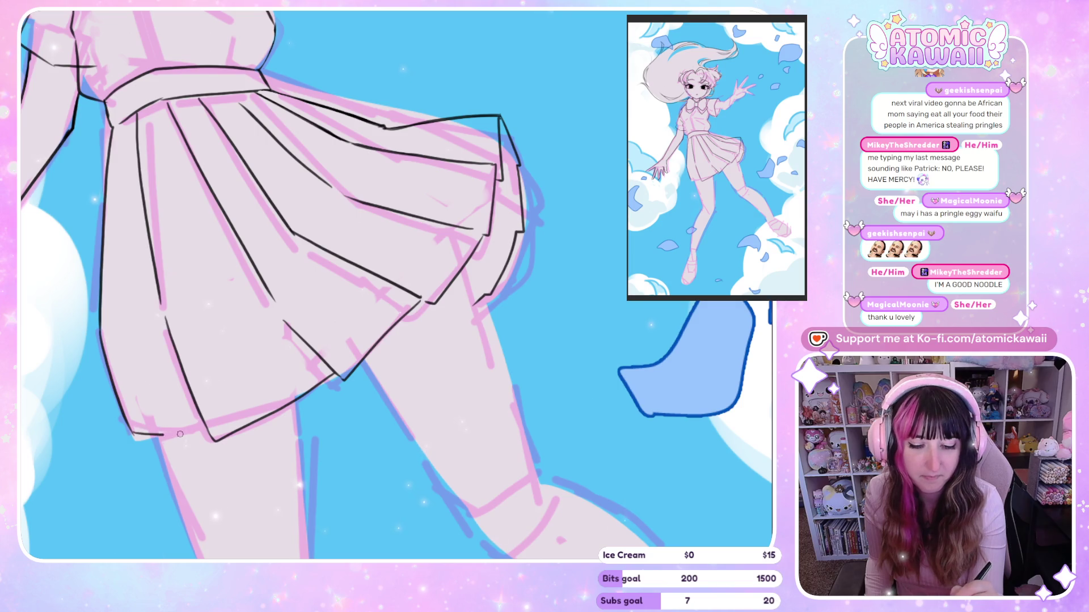
{"action": "key", "text": "h"}
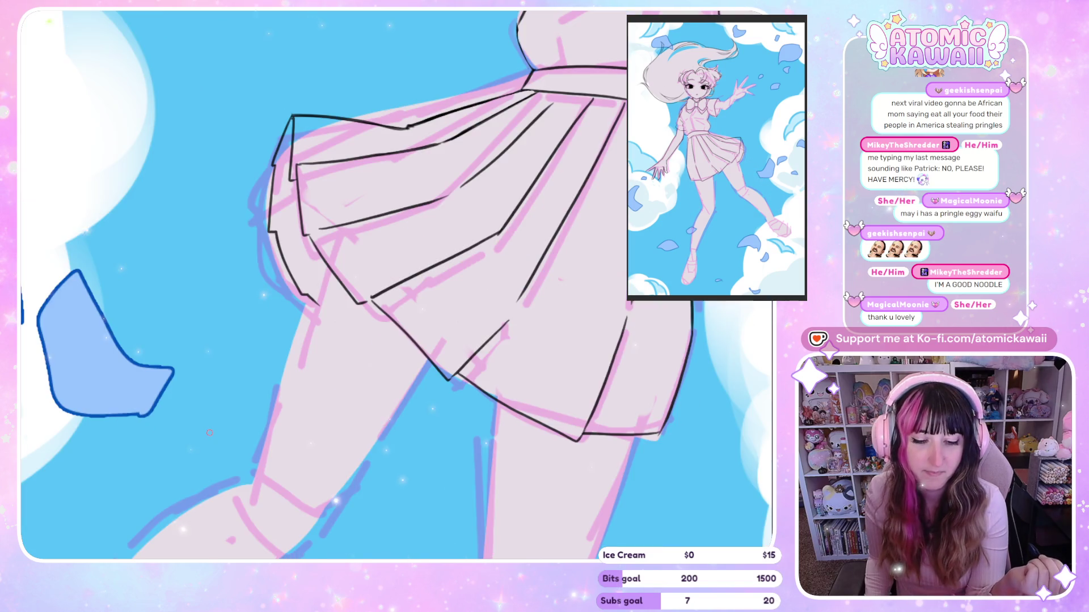
{"action": "key", "text": "h"}
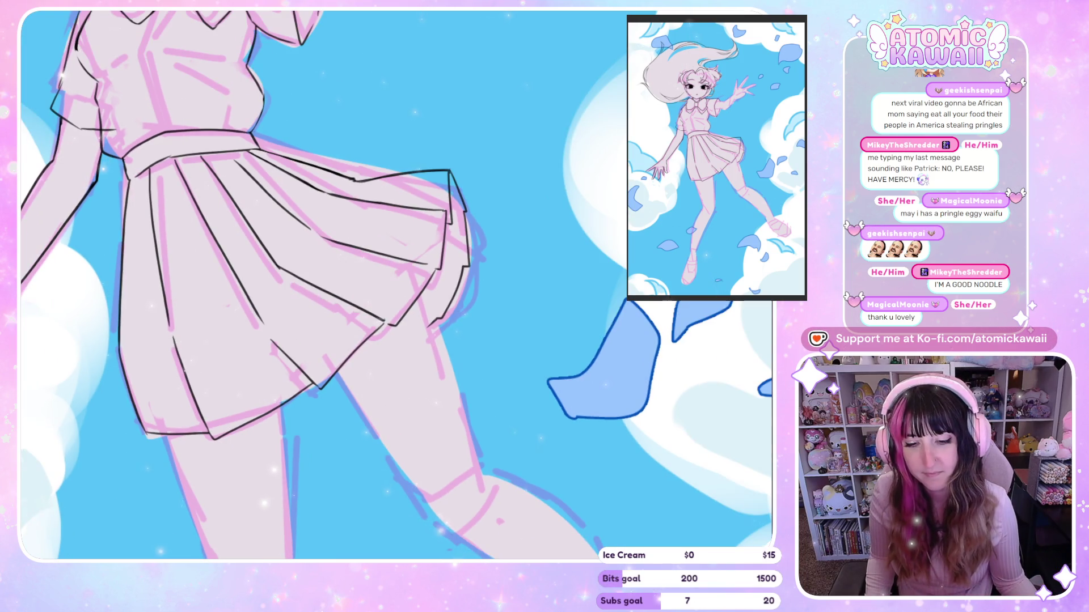
{"action": "key", "text": "ctrl+0"}
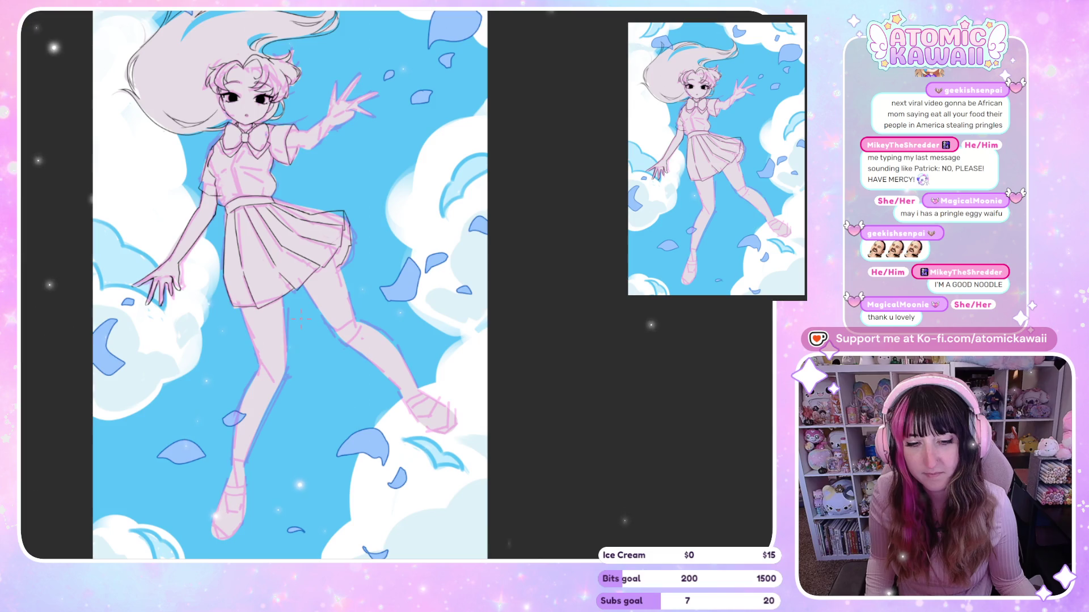
Step: Zoom in and ink the outline down the back leg with the view mirrored
{"action": "scroll", "coordinate": [301, 320], "scroll_direction": "up", "scroll_amount": 5}
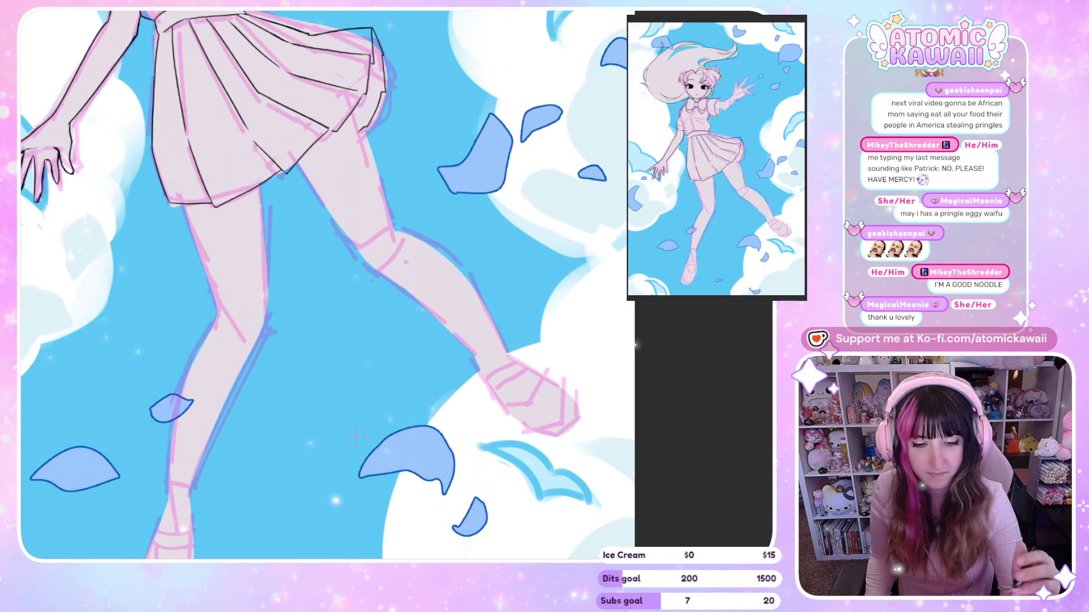
{"action": "key", "text": "h"}
{"action": "left_click_drag", "start_coordinate": [527, 261], "coordinate": [524, 322]}
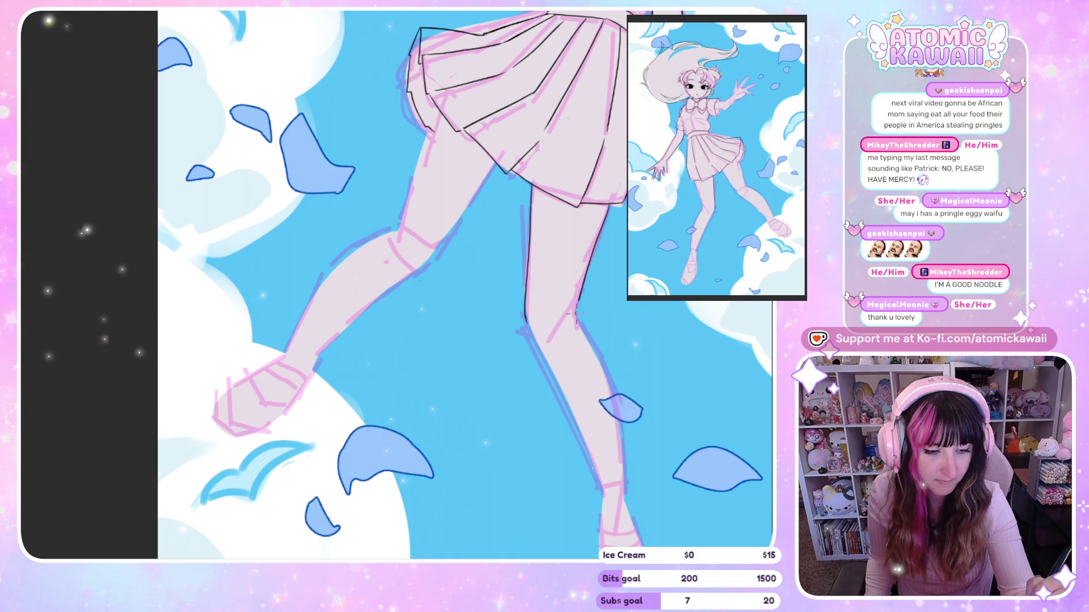
{"action": "key", "text": "h"}
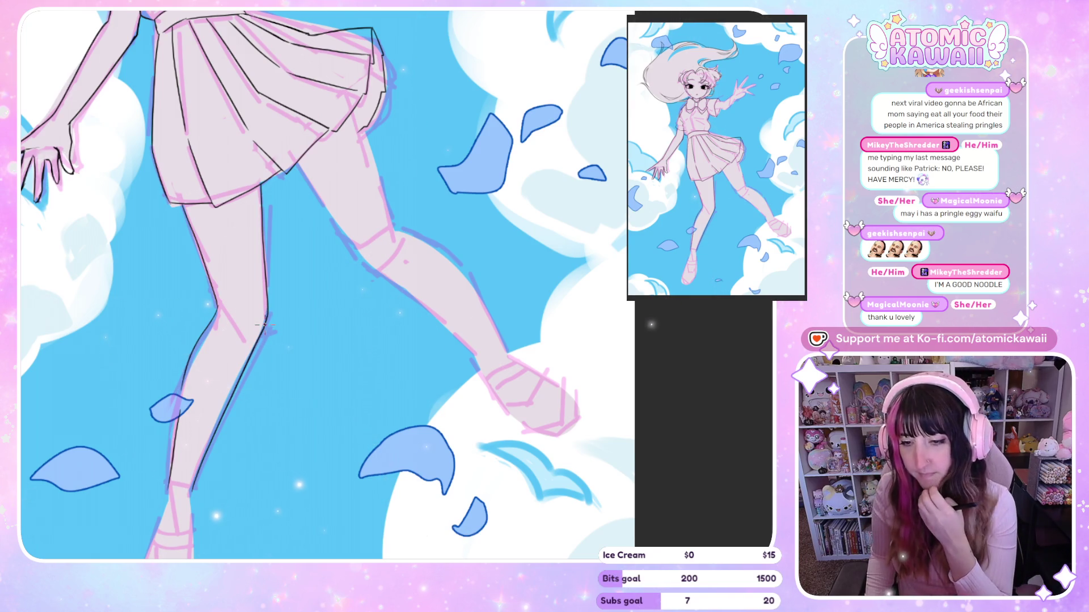
Step: Ink and redraw the outer edge of the leg, undoing the extension toward the skirt
{"action": "key", "text": "m"}
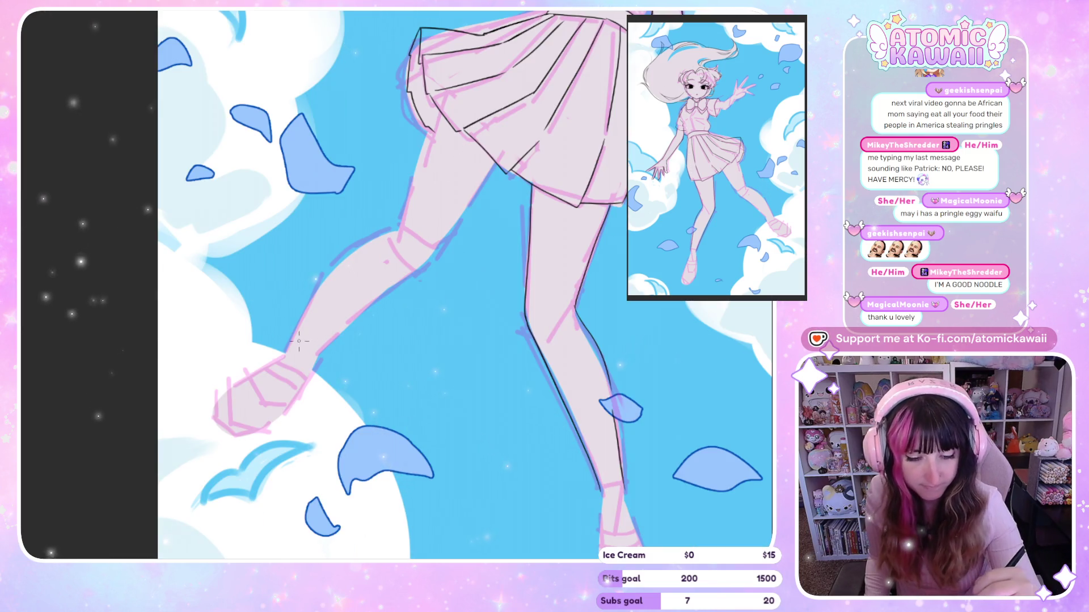
{"action": "left_click_drag", "start_coordinate": [312, 315], "coordinate": [301, 350]}
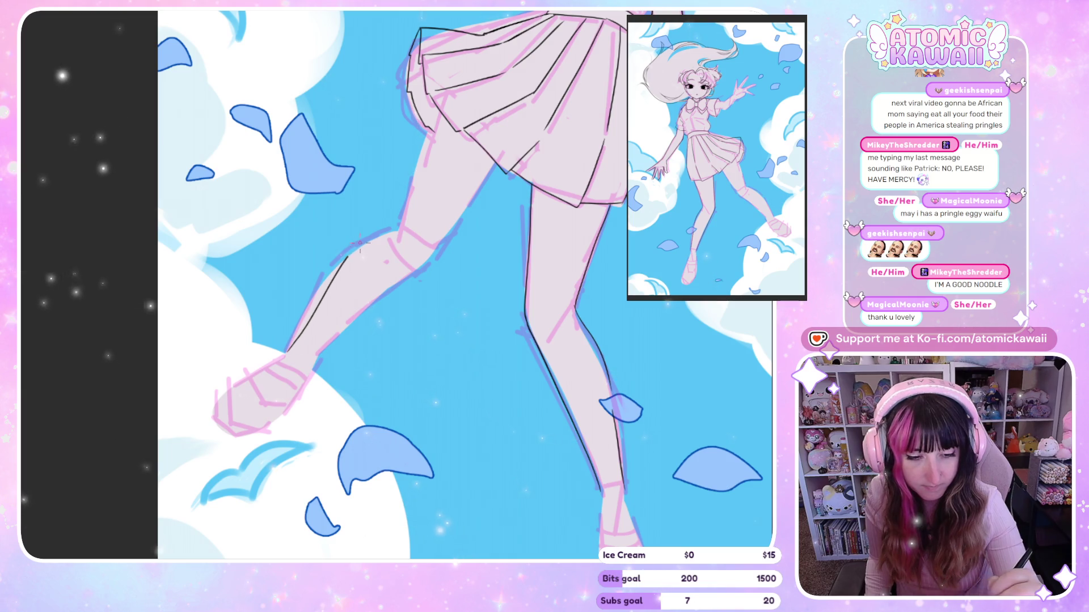
{"action": "key", "text": "ctrl+z"}
{"action": "left_click_drag", "start_coordinate": [300, 320], "coordinate": [289, 351]}
{"action": "left_click_drag", "start_coordinate": [390, 232], "coordinate": [339, 271]}
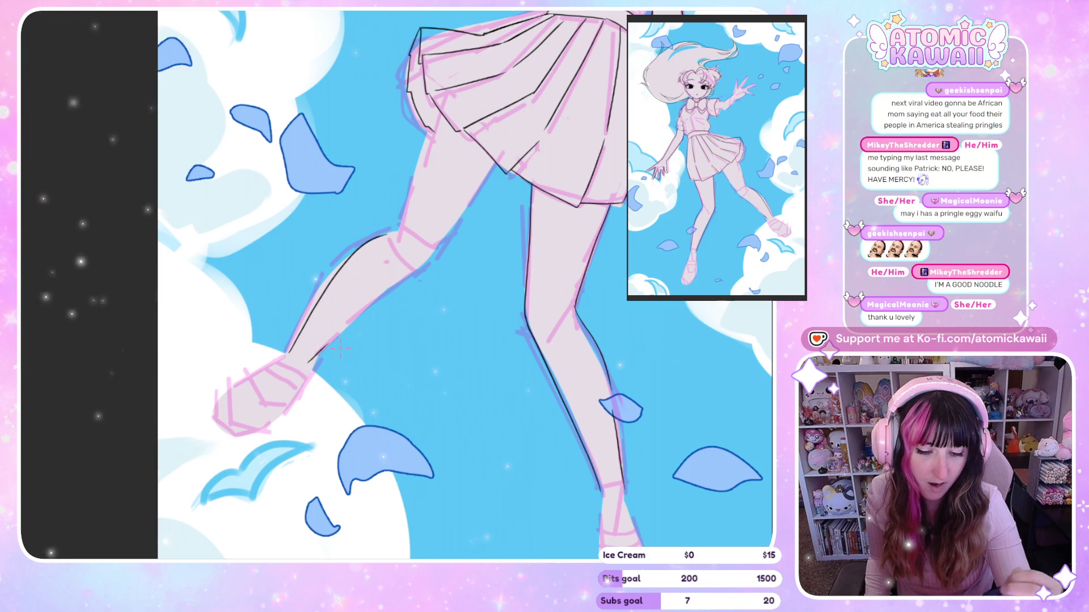
{"action": "key", "text": "ctrl+z"}
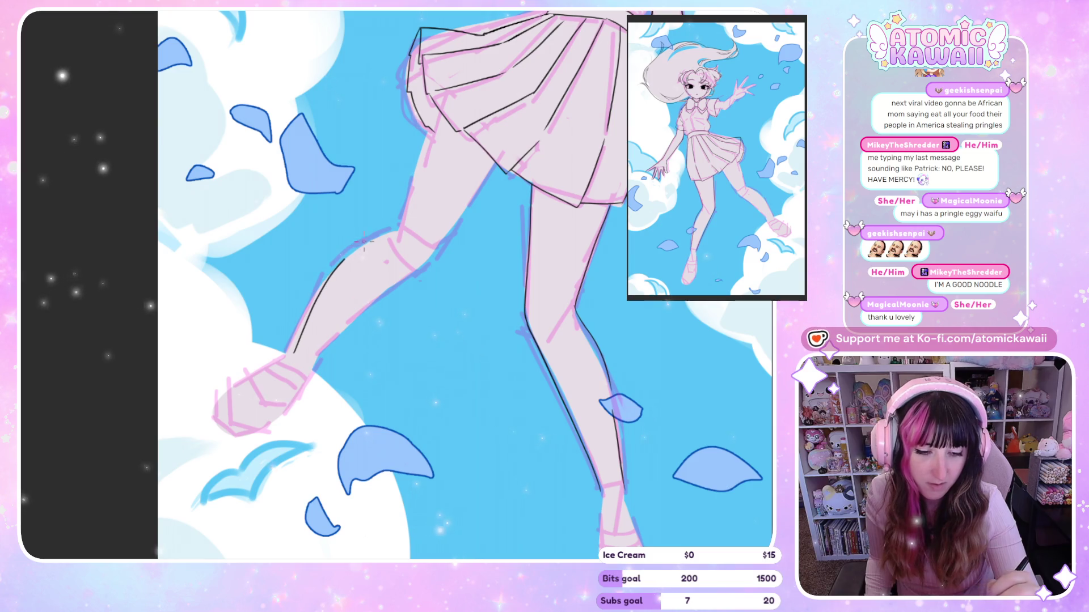
{"action": "key", "text": "ctrl+z"}
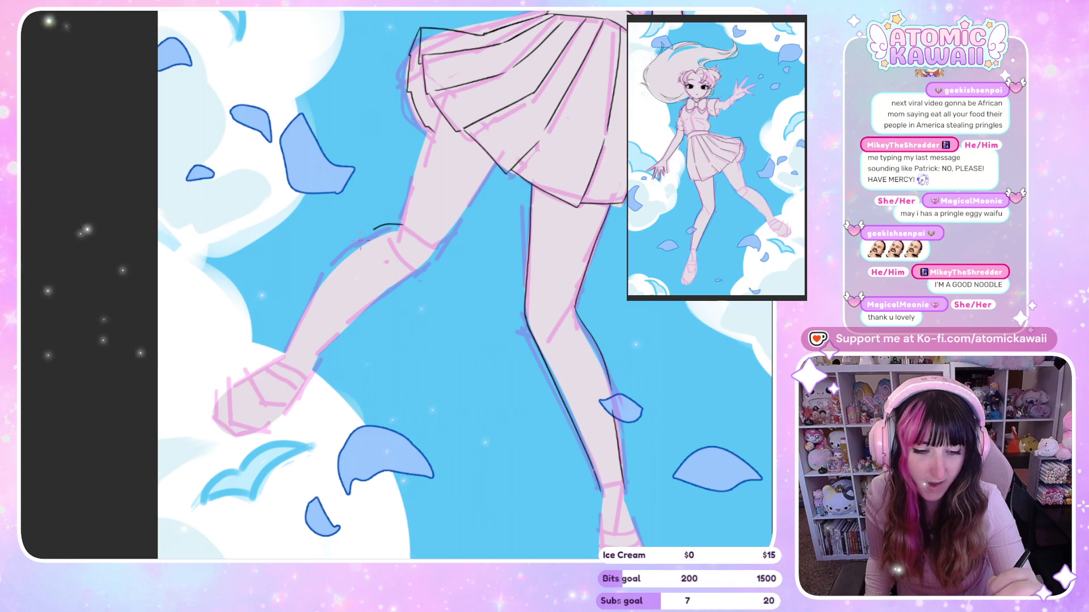
Step: Redraw the leg's outer edge from foot to knee and ink the inner calf edge
{"action": "left_click_drag", "start_coordinate": [361, 240], "coordinate": [298, 347]}
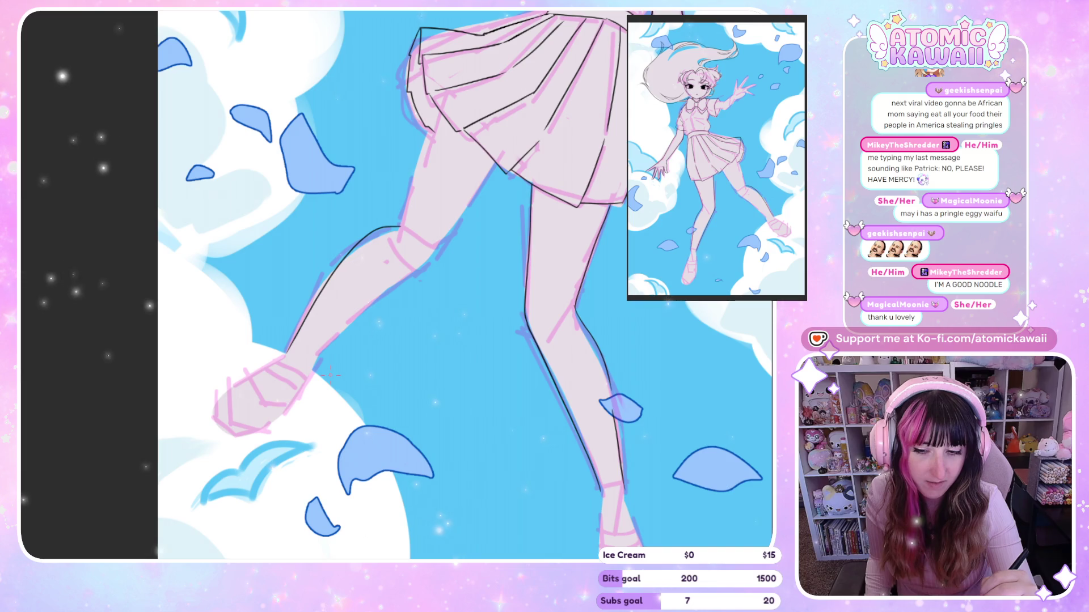
{"action": "key", "text": "ctrl+z"}
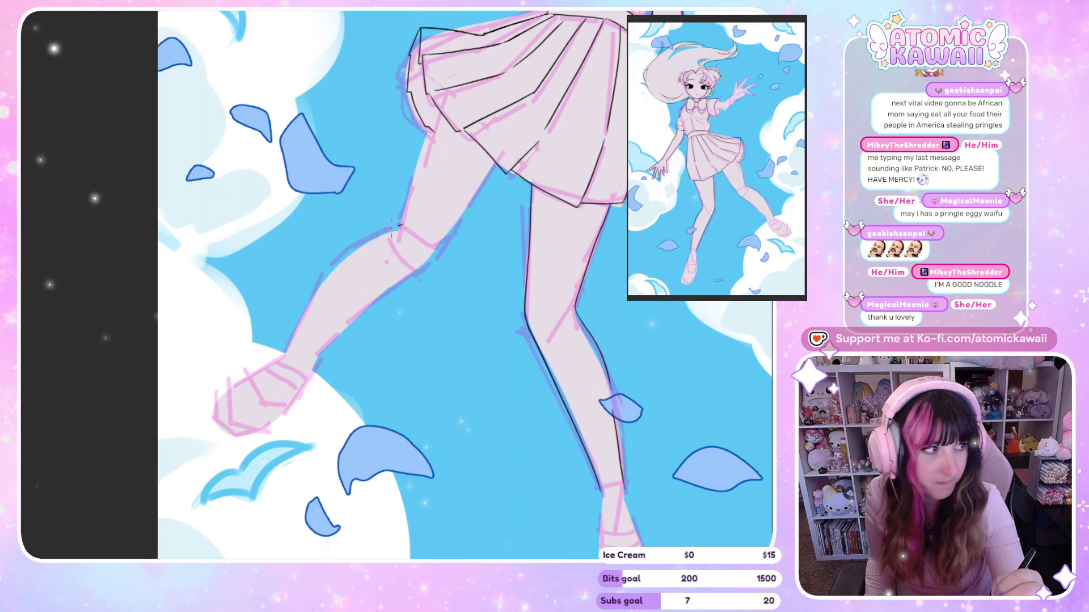
{"action": "left_click_drag", "start_coordinate": [304, 336], "coordinate": [400, 228]}
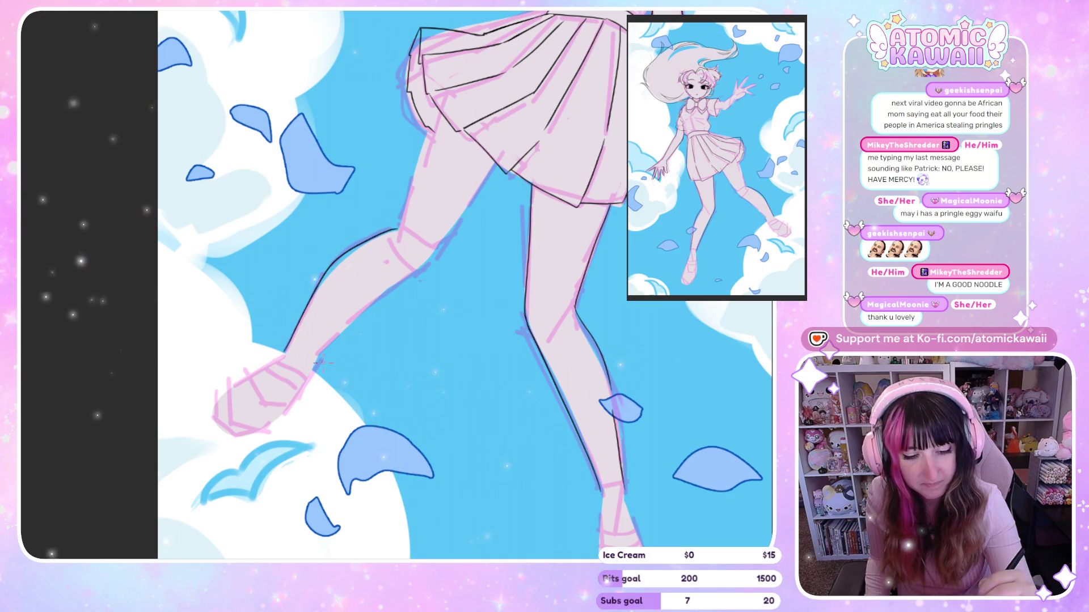
{"action": "left_click_drag", "start_coordinate": [303, 360], "coordinate": [357, 313]}
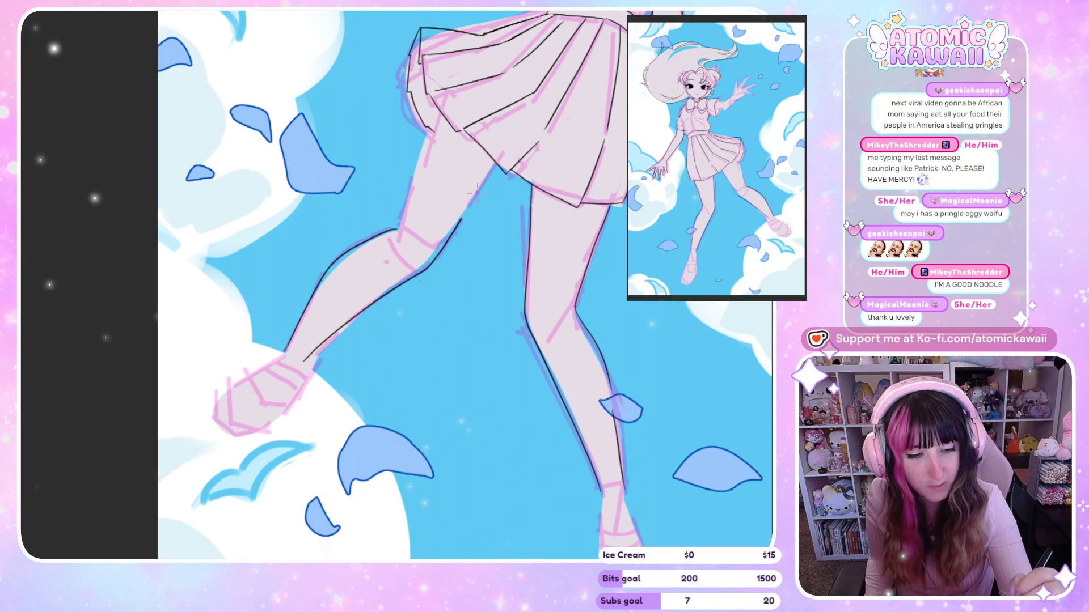
{"action": "key", "text": "h"}
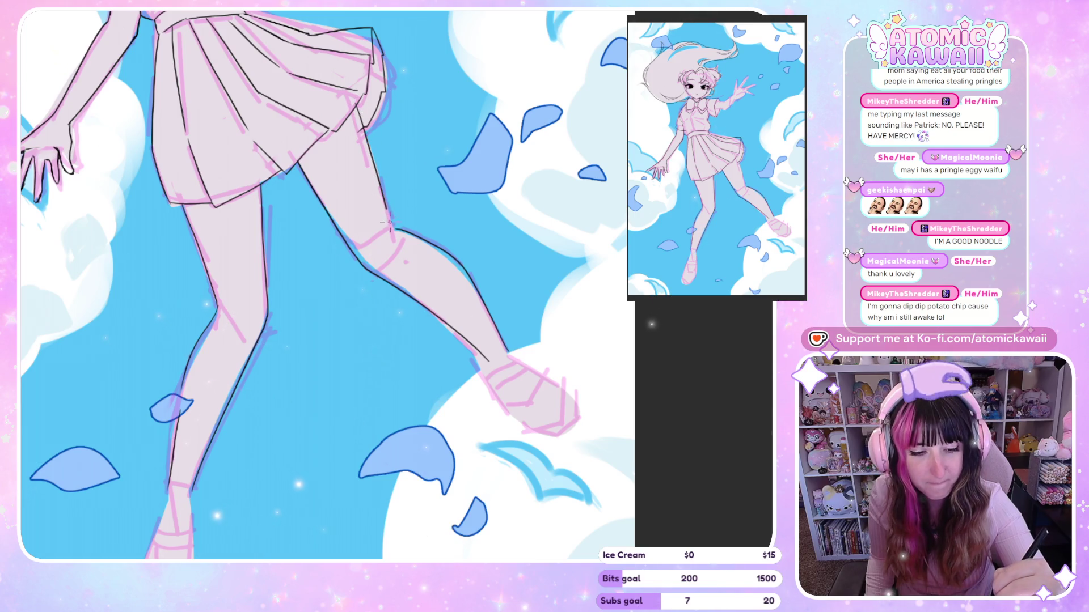
{"action": "key", "text": "h"}
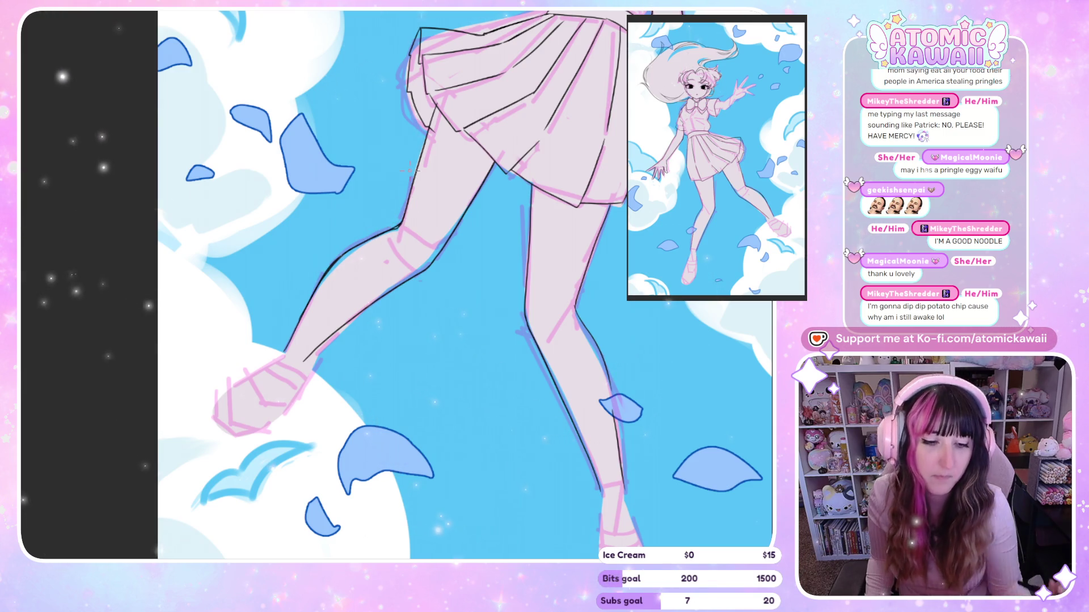
{"action": "scroll", "coordinate": [408, 170], "scroll_direction": "down", "scroll_amount": 2}
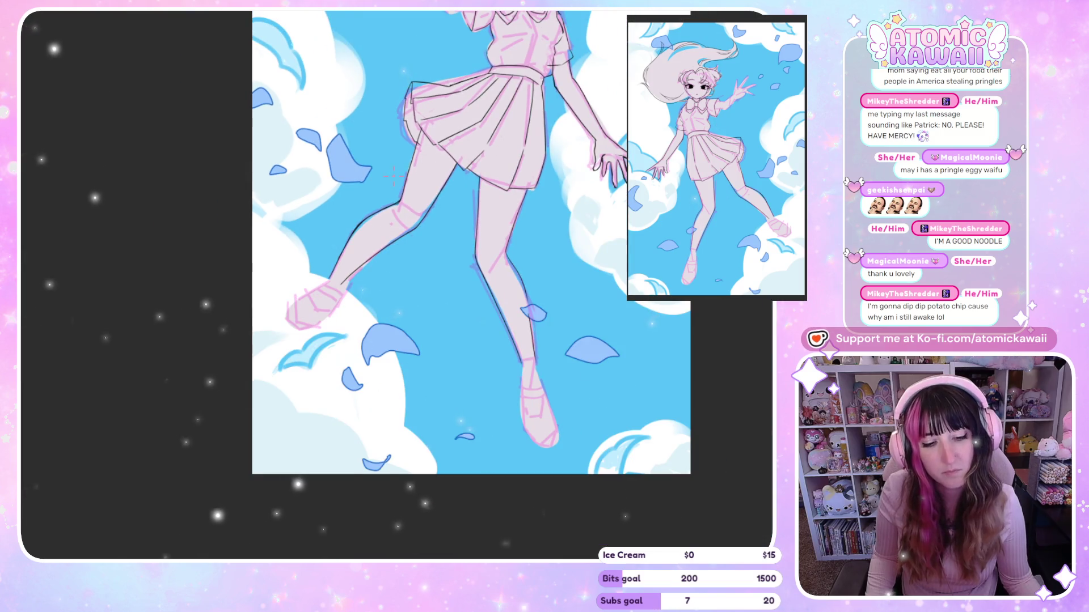
Step: Rotate the leg upright, redraw its doubled edge as one thinner line, then fit the view
{"action": "scroll", "coordinate": [550, 291], "scroll_direction": "up", "scroll_amount": 5}
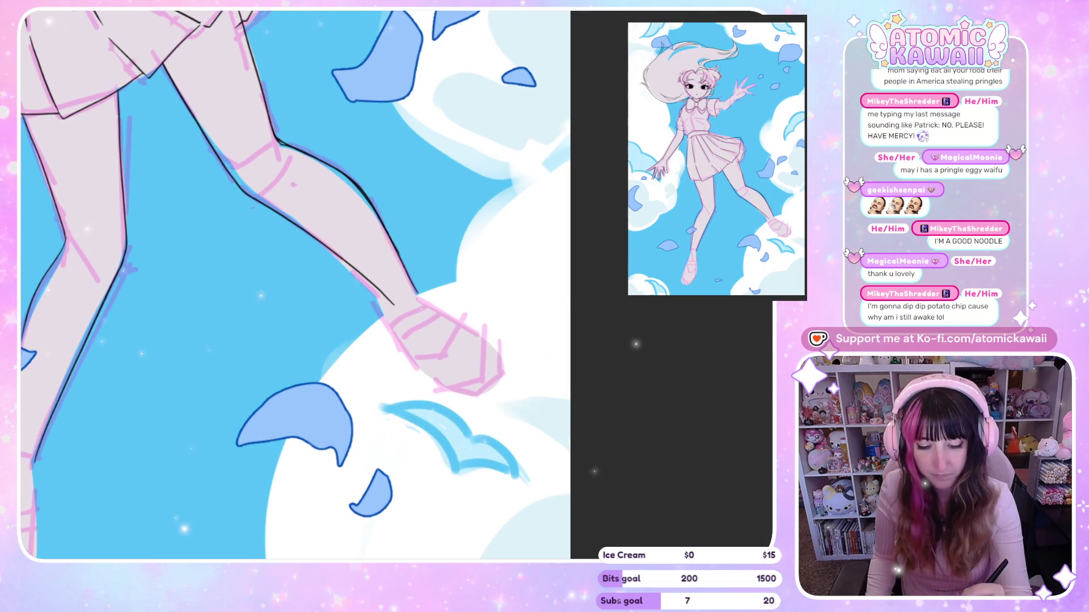
{"action": "left_click_drag", "start_coordinate": [397, 227], "coordinate": [451, 157]}
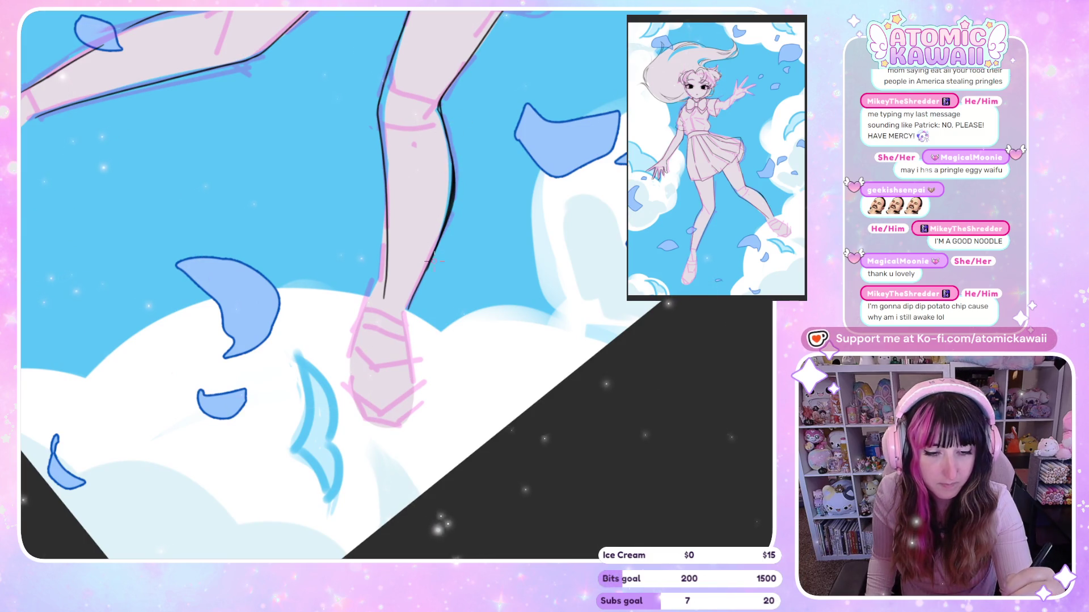
{"action": "left_click_drag", "start_coordinate": [418, 279], "coordinate": [437, 226]}
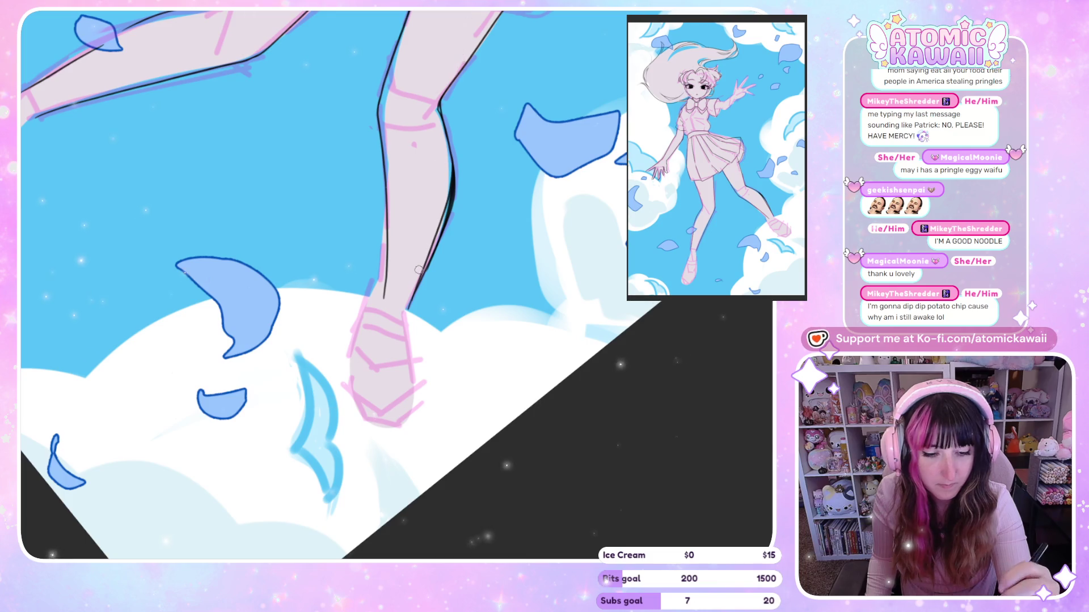
{"action": "left_click_drag", "start_coordinate": [442, 230], "coordinate": [455, 183]}
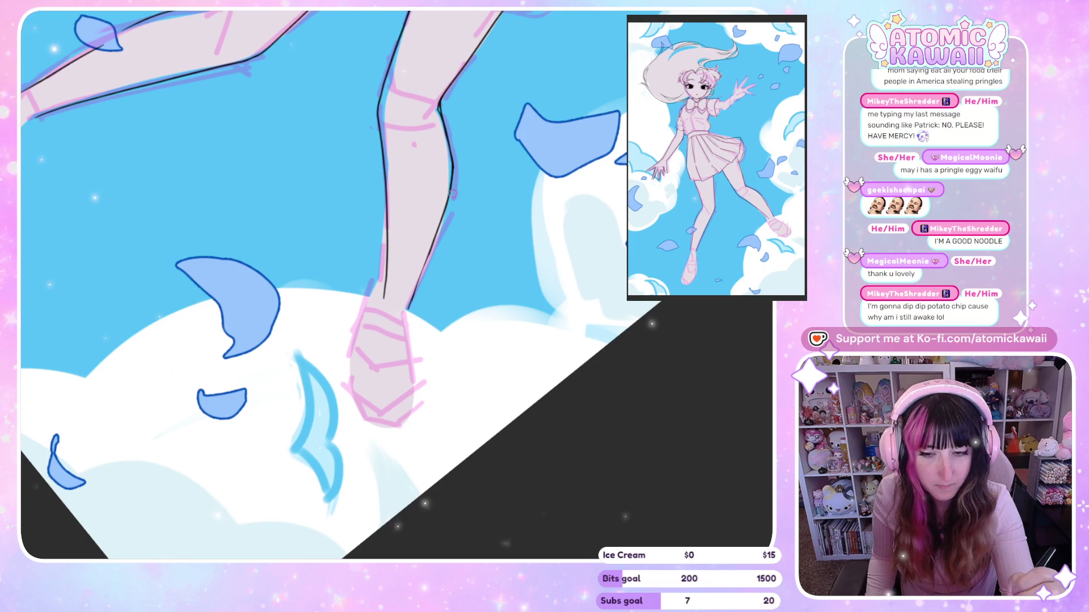
{"action": "scroll", "coordinate": [447, 279], "scroll_direction": "down", "scroll_amount": 3}
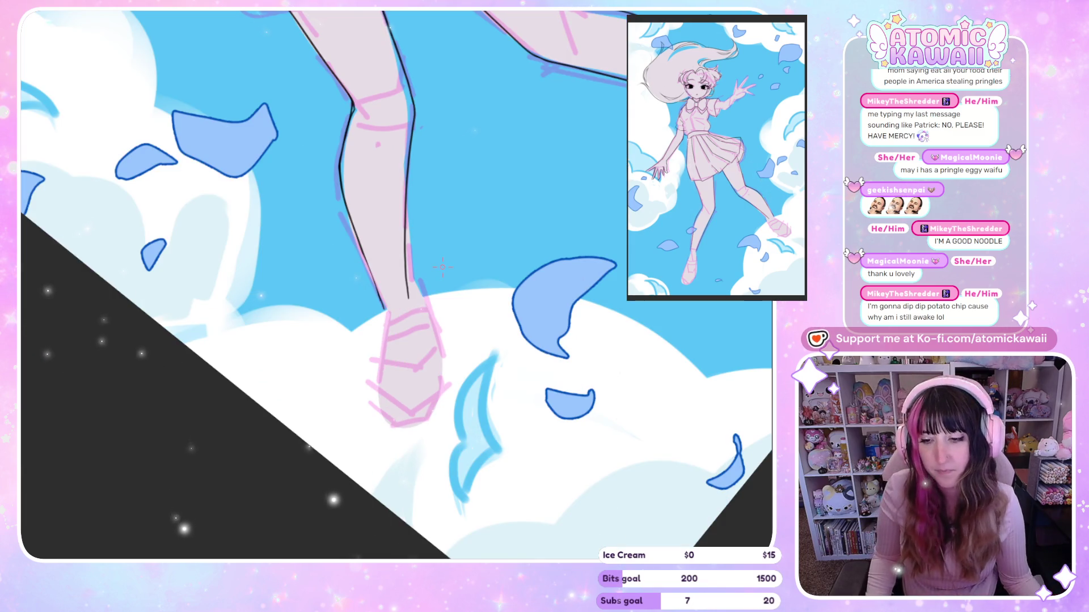
{"action": "scroll", "coordinate": [313, 309], "scroll_direction": "down", "scroll_amount": 3}
{"action": "key", "text": "ctrl+0"}
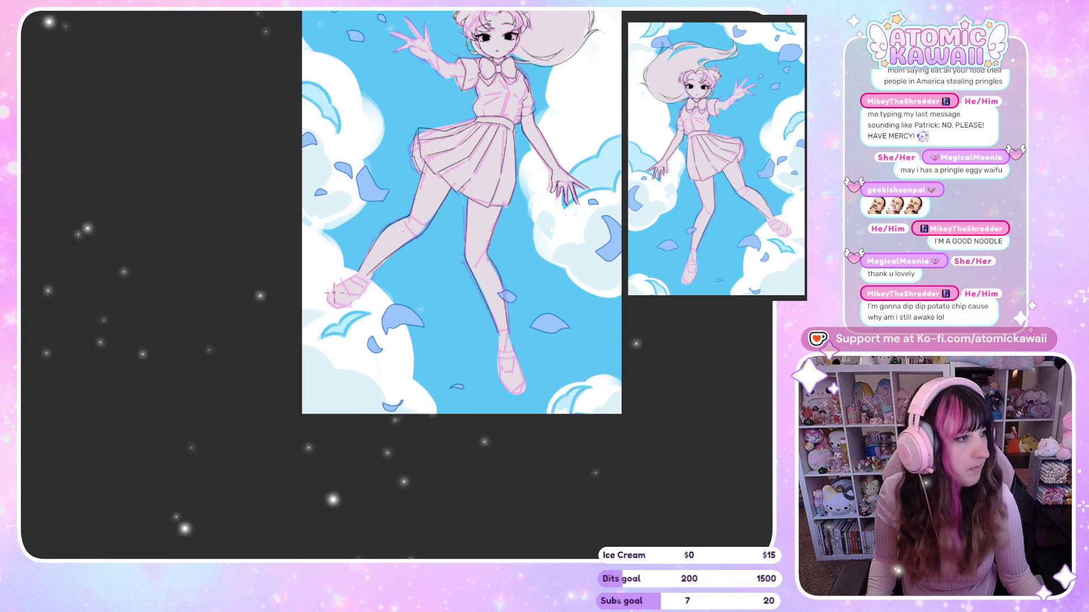
{"action": "scroll", "coordinate": [341, 293], "scroll_direction": "up", "scroll_amount": 5}
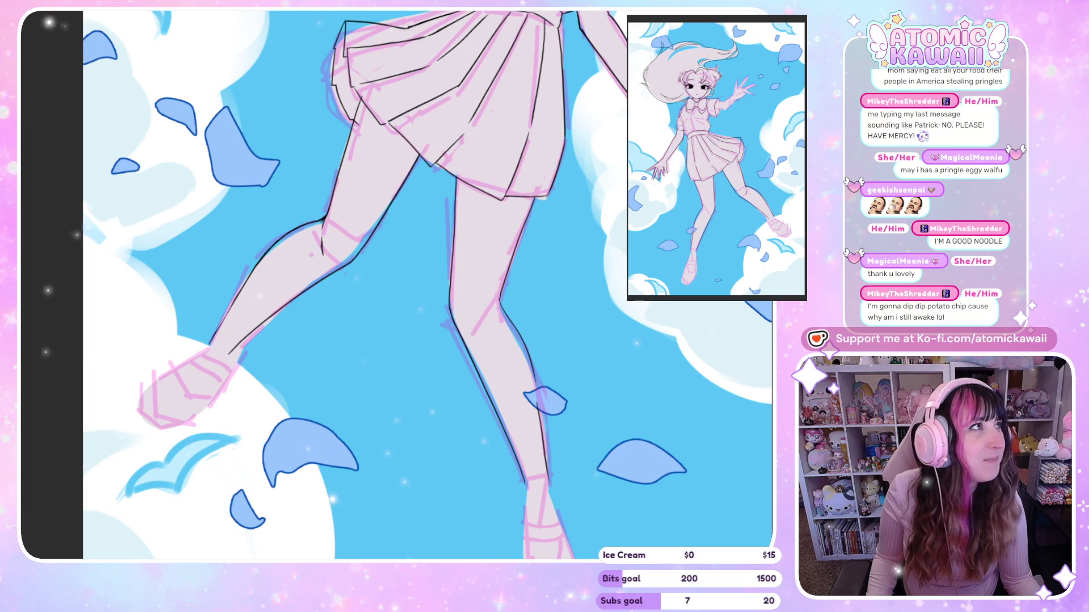
Step: Zoom out and back in to frame the skirt and legs for inking
{"action": "scroll", "coordinate": [517, 179], "scroll_direction": "down", "scroll_amount": 2}
{"action": "scroll", "coordinate": [430, 297], "scroll_direction": "down", "scroll_amount": 5}
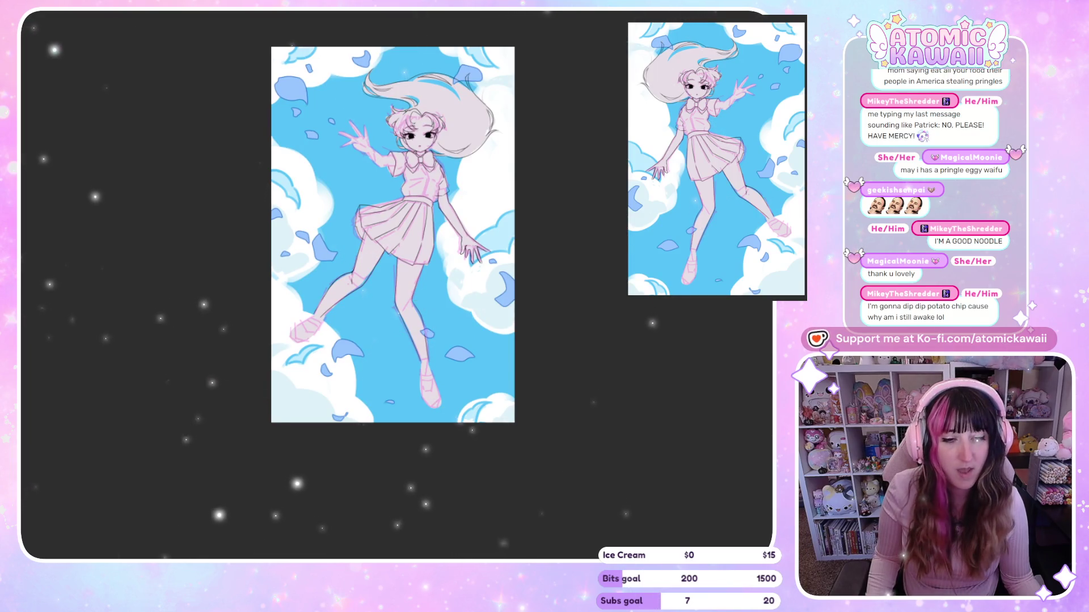
{"action": "scroll", "coordinate": [418, 195], "scroll_direction": "down", "scroll_amount": 1}
{"action": "scroll", "coordinate": [418, 195], "scroll_direction": "up", "scroll_amount": 2}
{"action": "scroll", "coordinate": [418, 195], "scroll_direction": "up", "scroll_amount": 2}
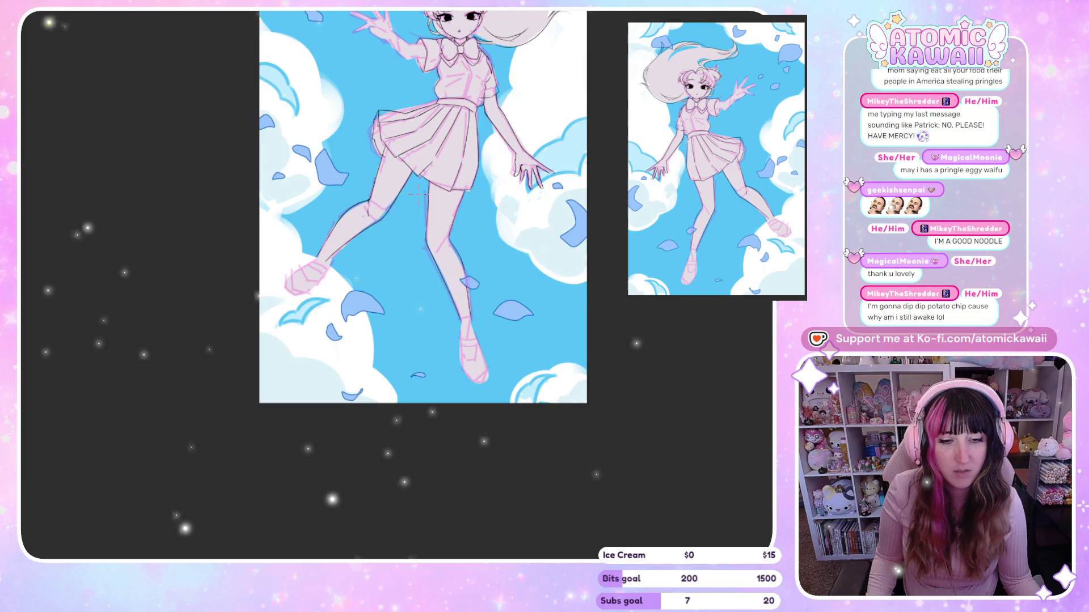
{"action": "scroll", "coordinate": [389, 471], "scroll_direction": "up", "scroll_amount": 3}
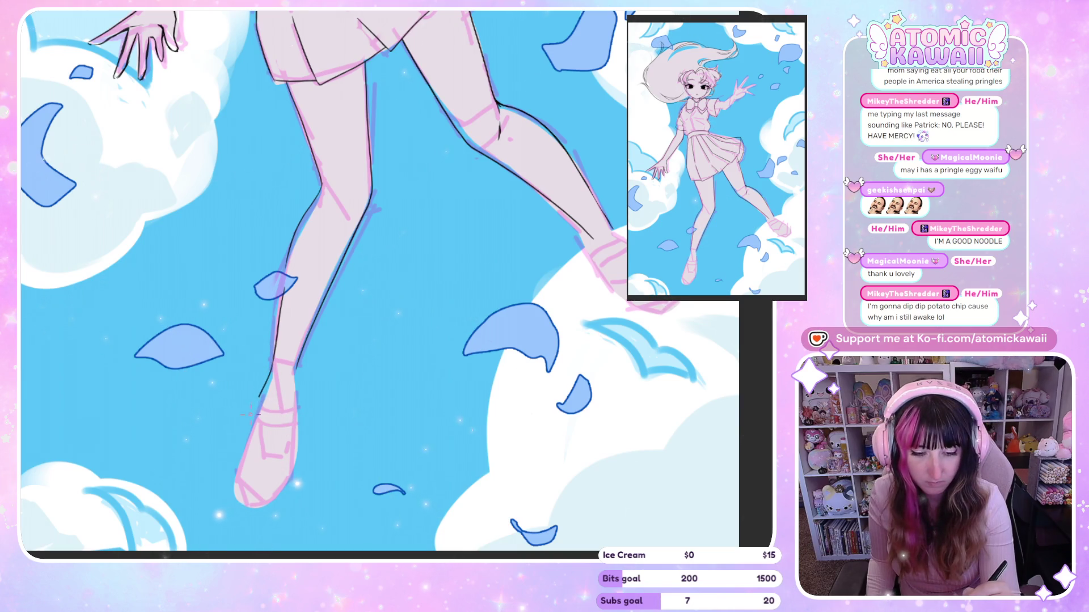
Step: Try extending the leg outline toward the foot, undo it, and ink a short calf line
{"action": "left_click_drag", "start_coordinate": [242, 438], "coordinate": [260, 393]}
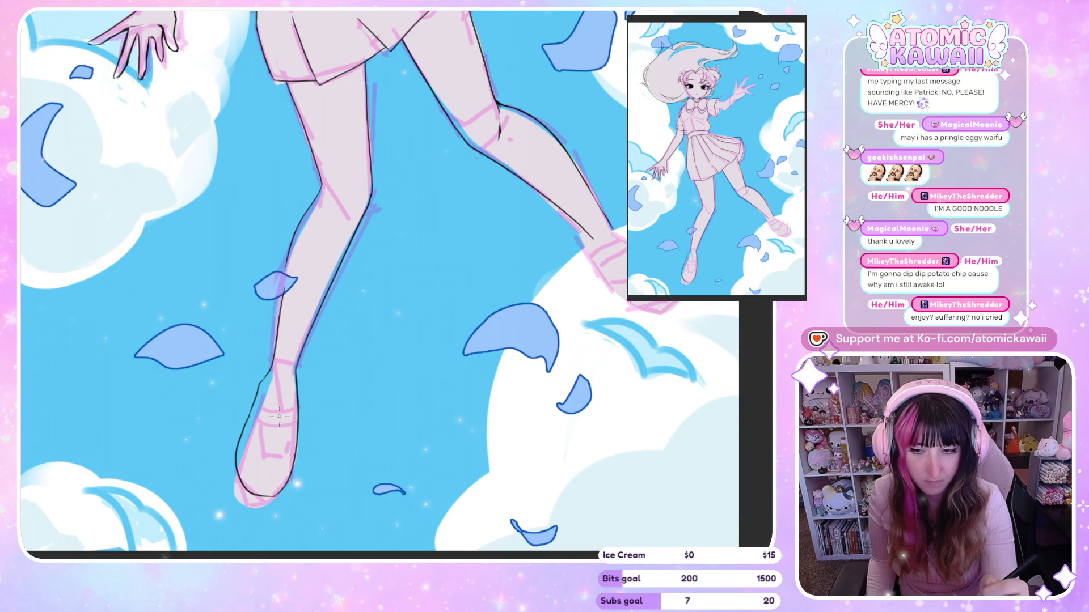
{"action": "key", "text": "ctrl+z"}
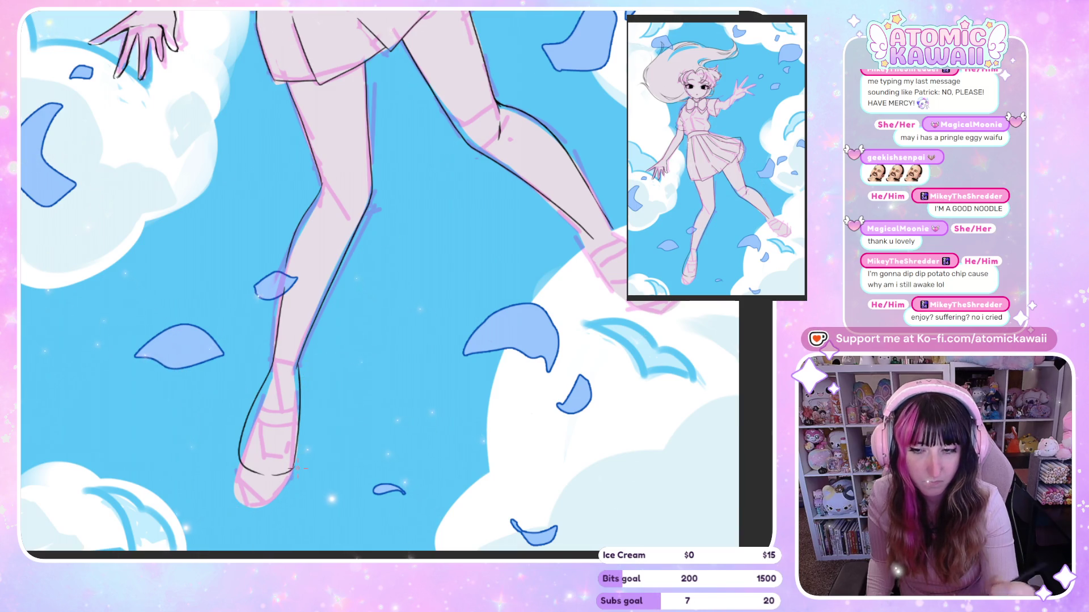
{"action": "key", "text": "m"}
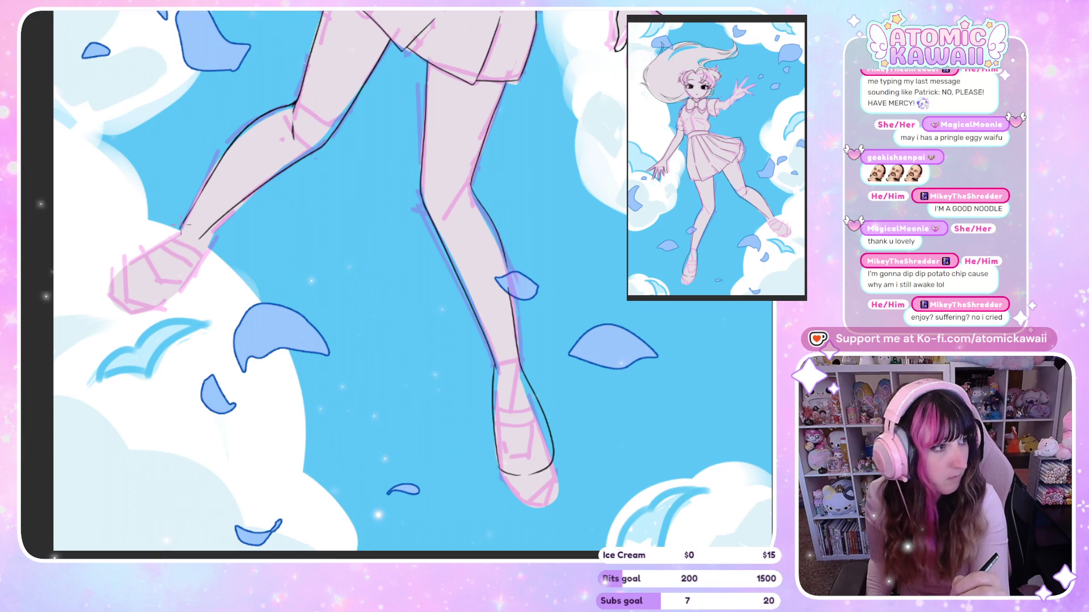
{"action": "left_click_drag", "start_coordinate": [170, 225], "coordinate": [182, 211]}
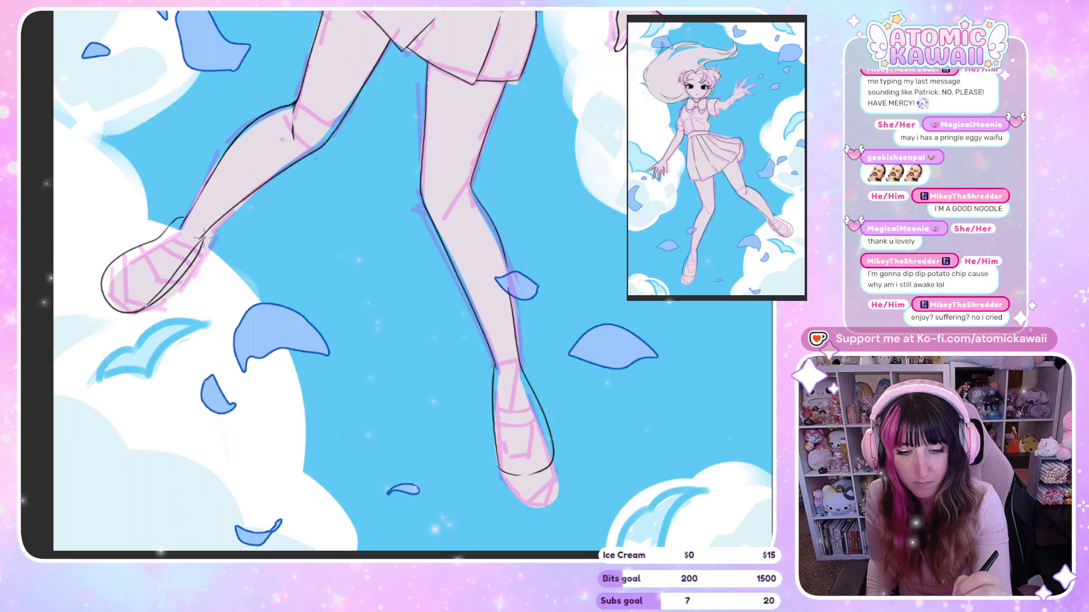
{"action": "key", "text": "h"}
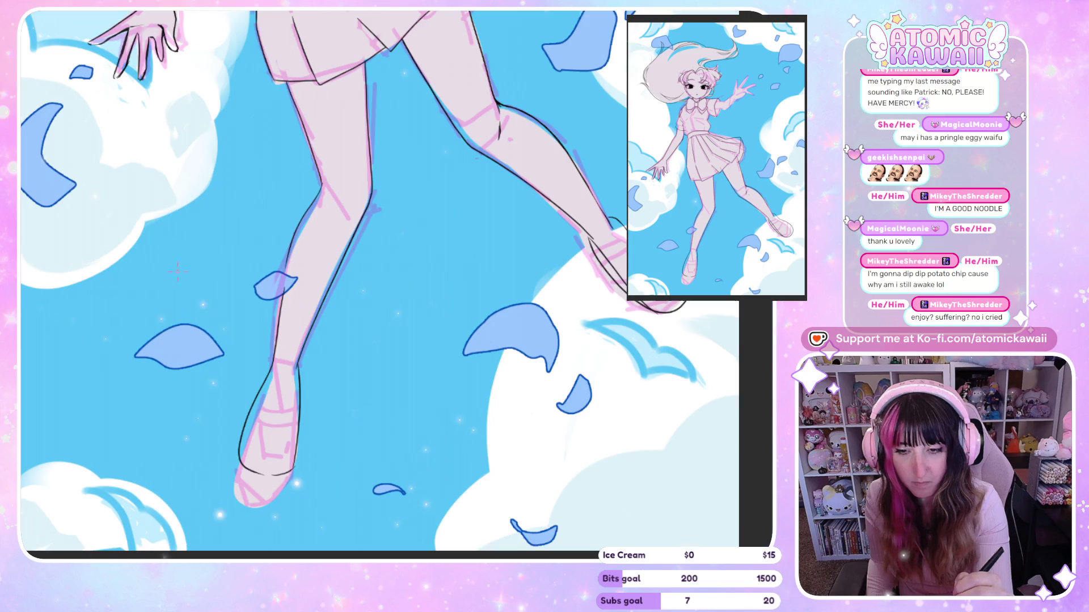
{"action": "key", "text": "h"}
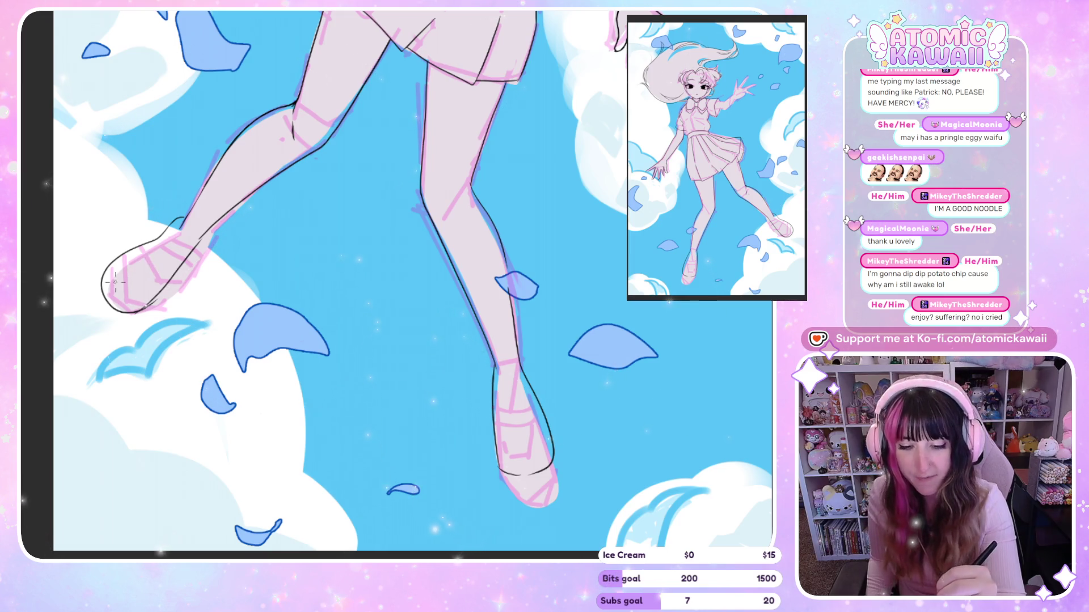
{"action": "scroll", "coordinate": [170, 214], "scroll_direction": "up", "scroll_amount": 2}
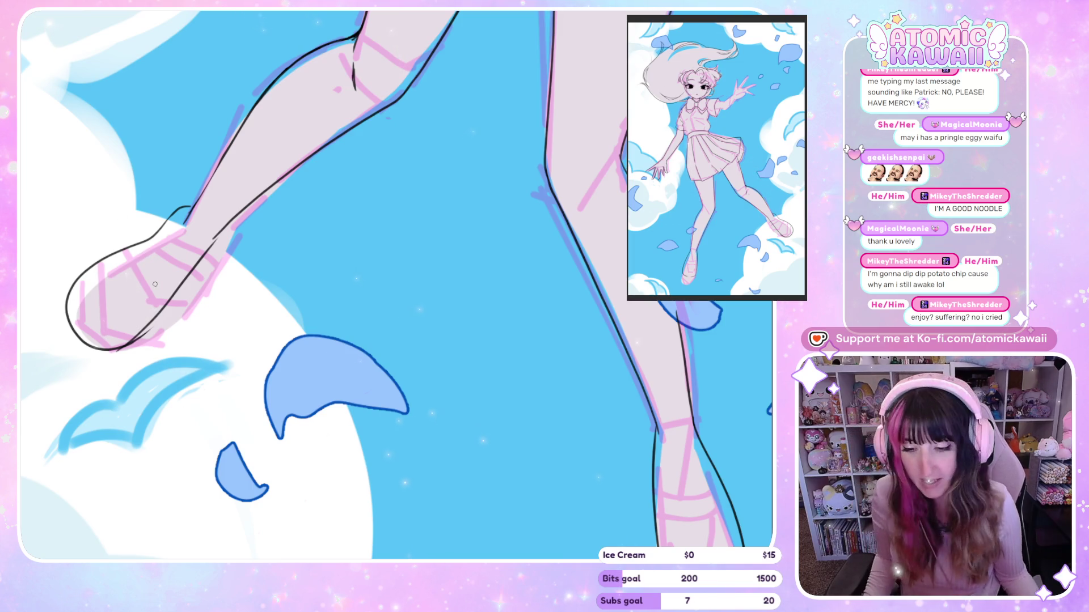
Step: Zoom in on the lower shoe over the cloud and flip the view repeatedly to check its outline
{"action": "scroll", "coordinate": [148, 253], "scroll_direction": "up", "scroll_amount": 3}
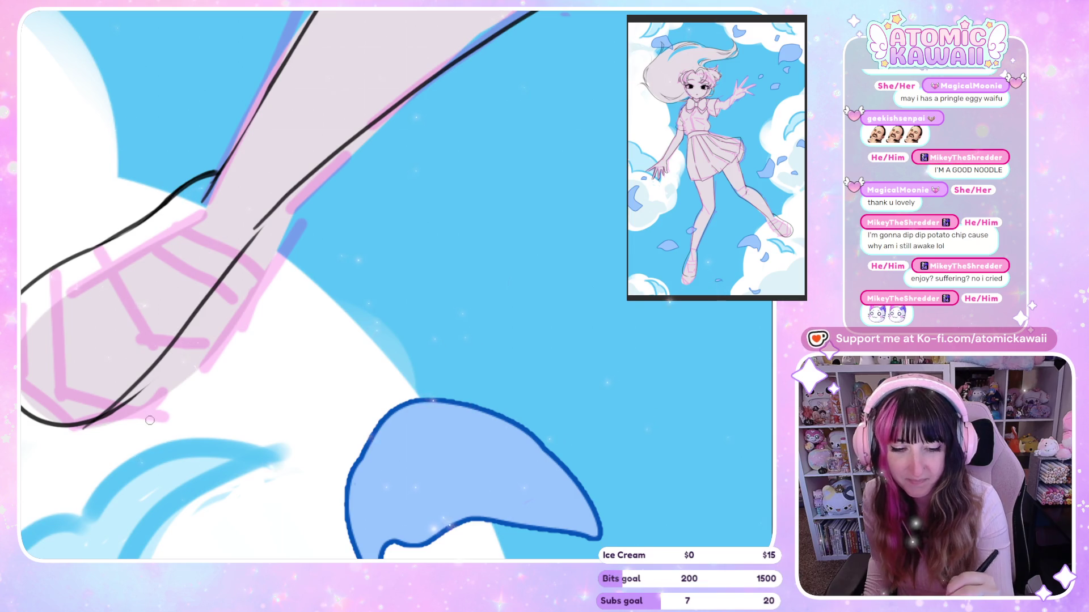
{"action": "key", "text": "h"}
{"action": "key", "text": "h"}
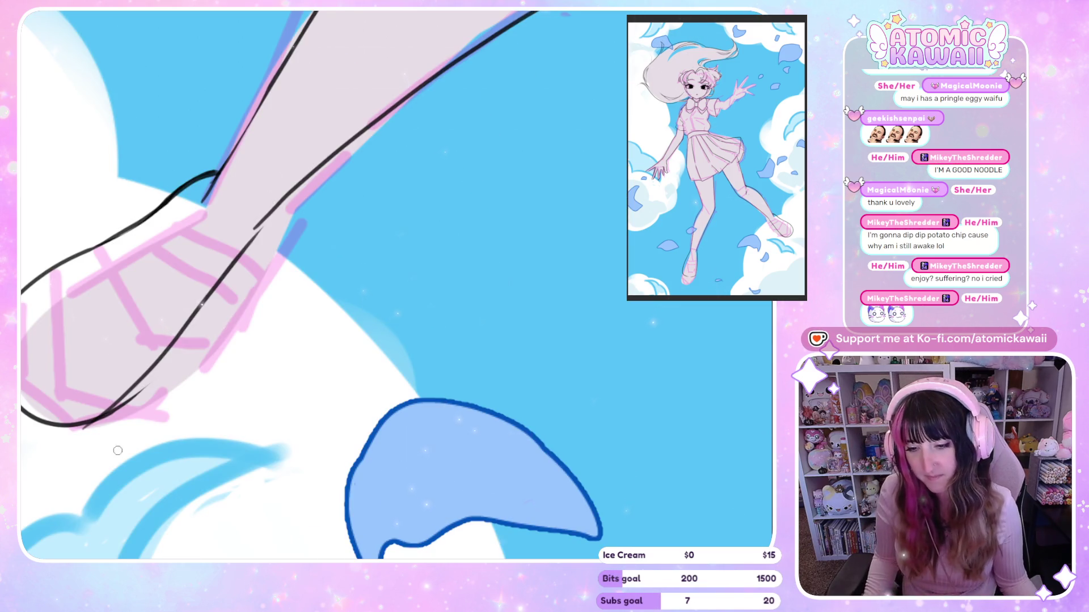
{"action": "key", "text": "ctrl+minus"}
{"action": "key", "text": "h"}
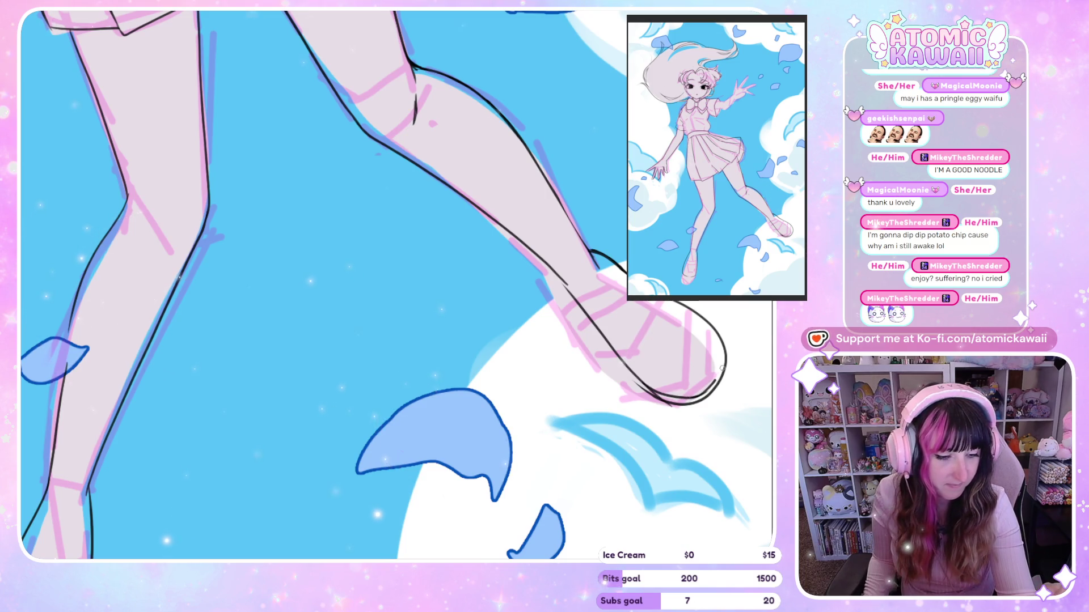
{"action": "key", "text": "h"}
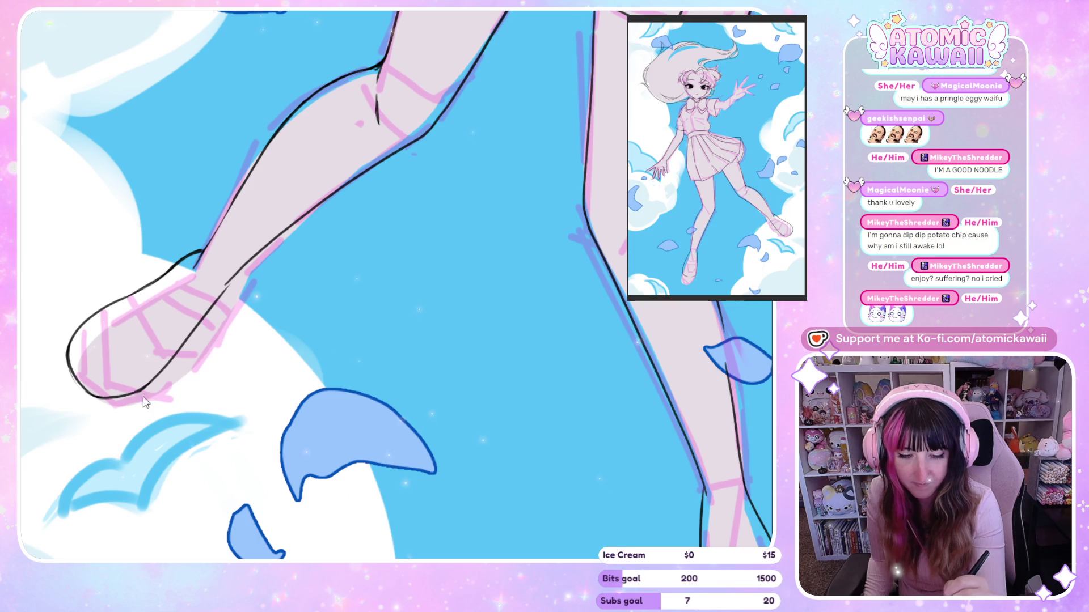
{"action": "key", "text": "h"}
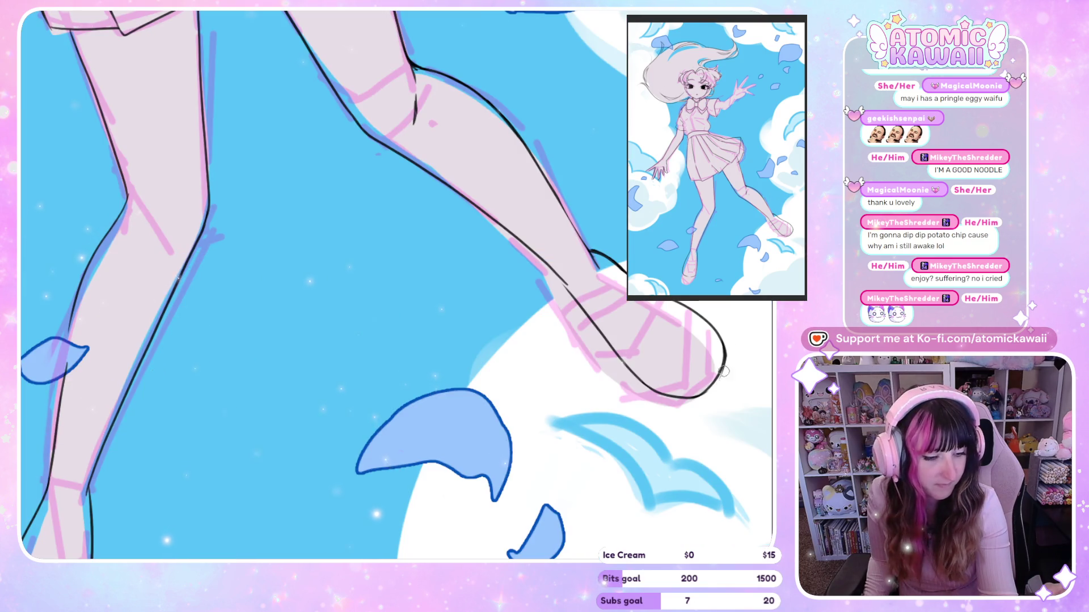
{"action": "key", "text": "h"}
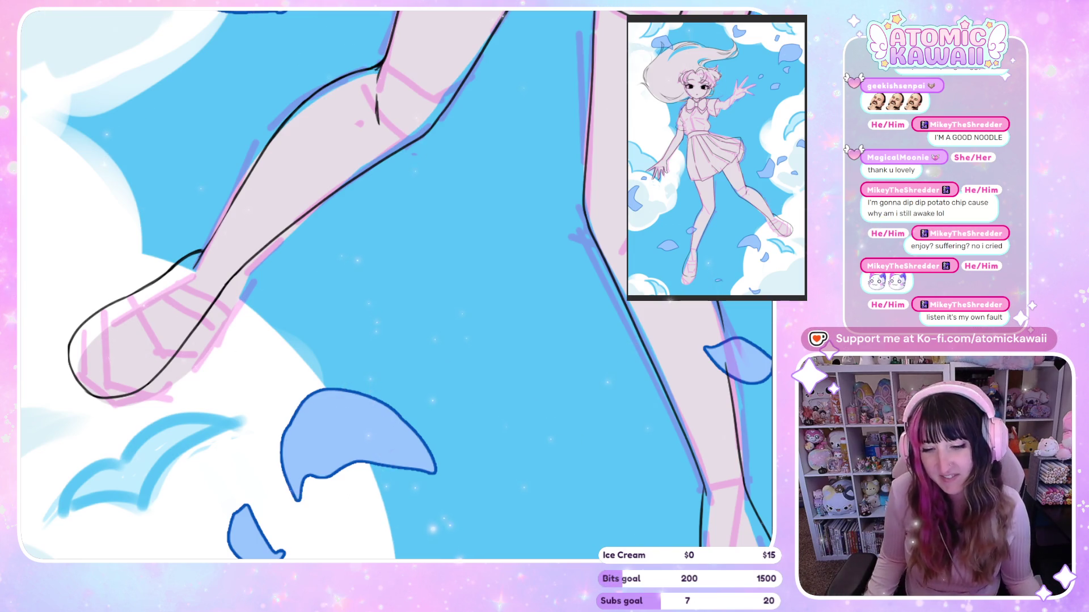
{"action": "scroll", "coordinate": [139, 337], "scroll_direction": "down", "scroll_amount": 5}
Step: Redraw the foot's lower outline as a longer curve and check it mirrored
{"action": "left_click_drag", "start_coordinate": [340, 601], "coordinate": [340, 437]}
{"action": "scroll", "coordinate": [295, 402], "scroll_direction": "up", "scroll_amount": 5}
{"action": "scroll", "coordinate": [296, 402], "scroll_direction": "up", "scroll_amount": 1}
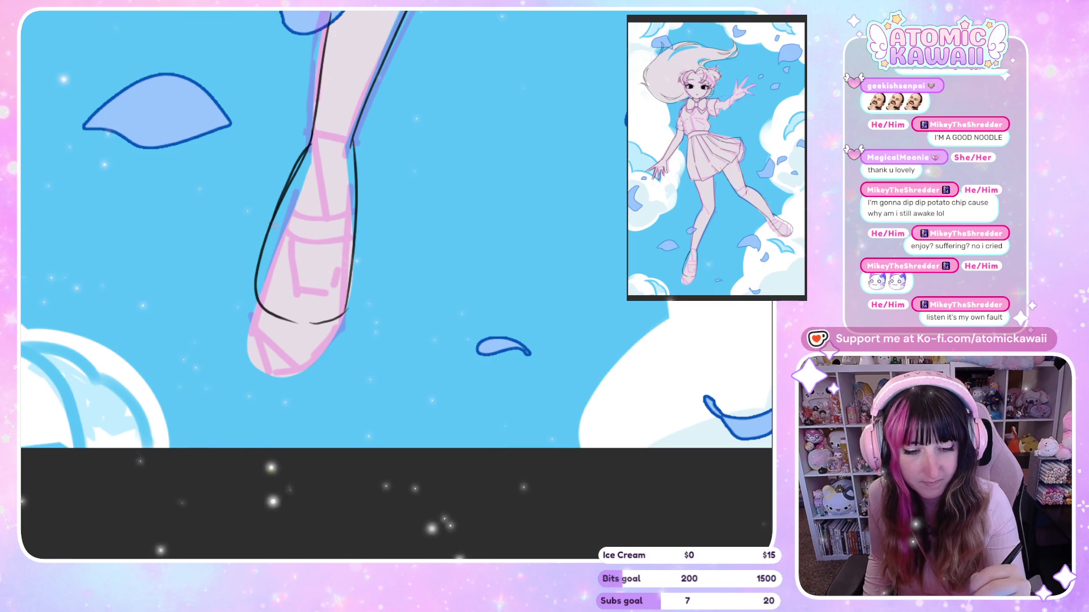
{"action": "mouse_move", "coordinate": [258, 303]}
{"action": "left_mouse_down"}
{"action": "mouse_move", "coordinate": [306, 331]}
{"action": "mouse_move", "coordinate": [347, 306]}
{"action": "left_mouse_up"}
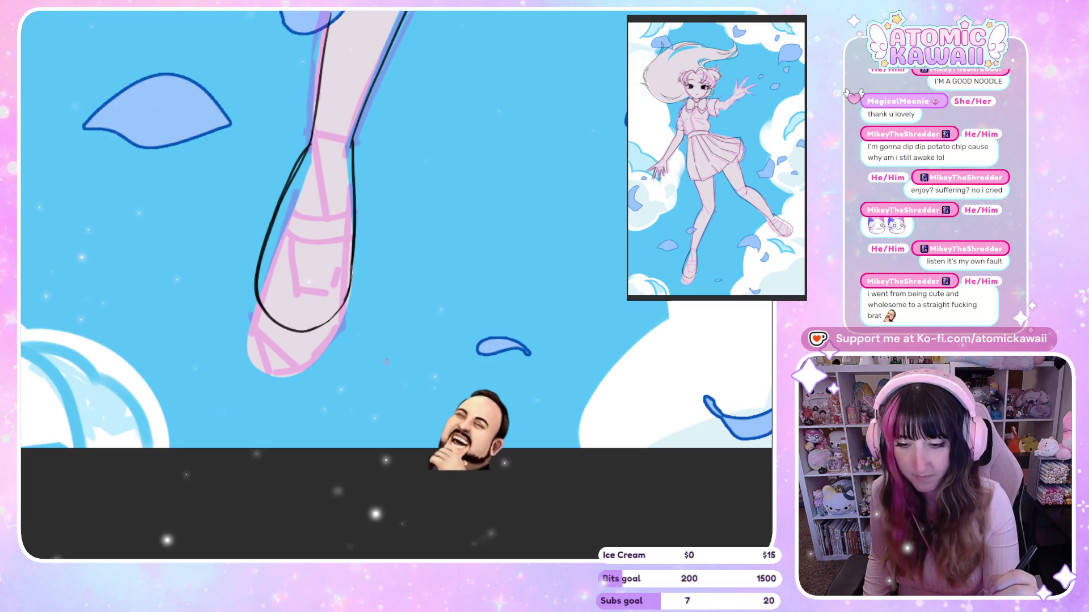
{"action": "left_click_drag", "start_coordinate": [298, 314], "coordinate": [468, 311]}
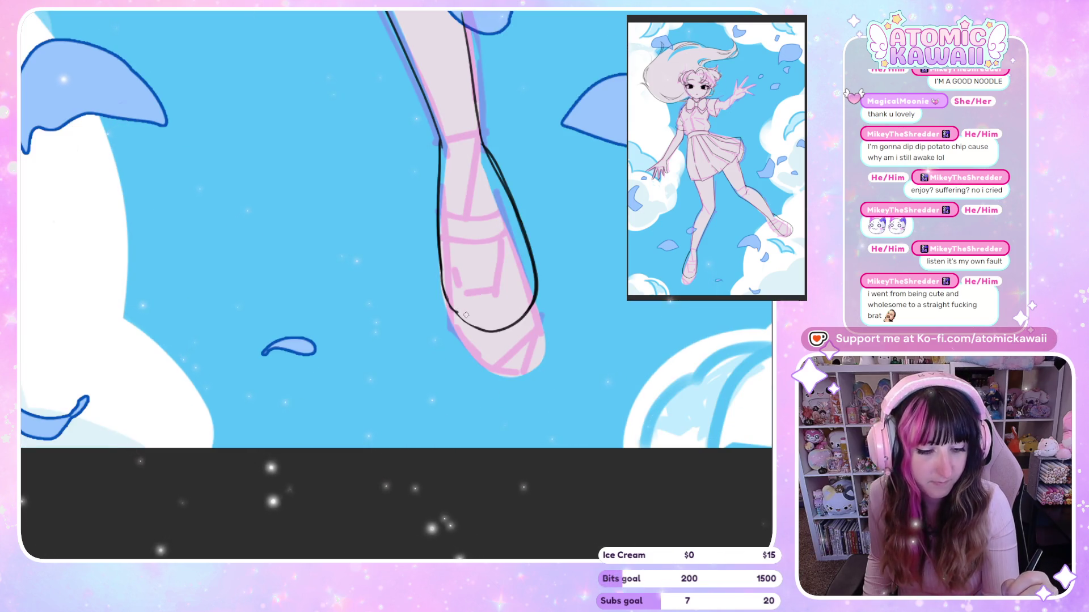
{"action": "key", "text": "h"}
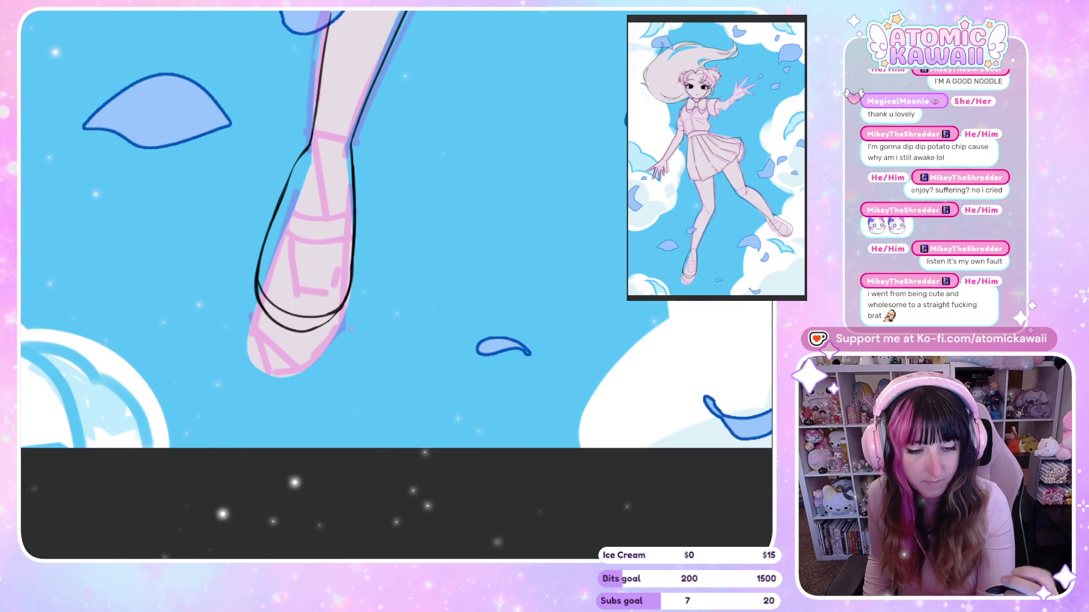
{"action": "key", "text": "m"}
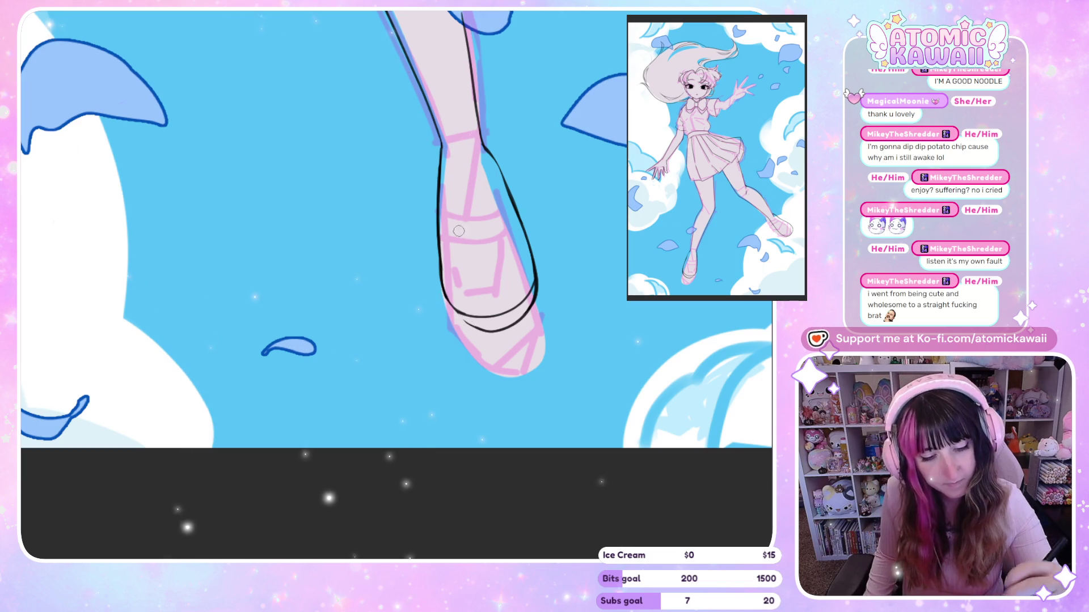
{"action": "key", "text": "m"}
Step: Extend the shoe's outer sole line and ink the inner curve up to the ankle
{"action": "left_click_drag", "start_coordinate": [313, 330], "coordinate": [343, 315]}
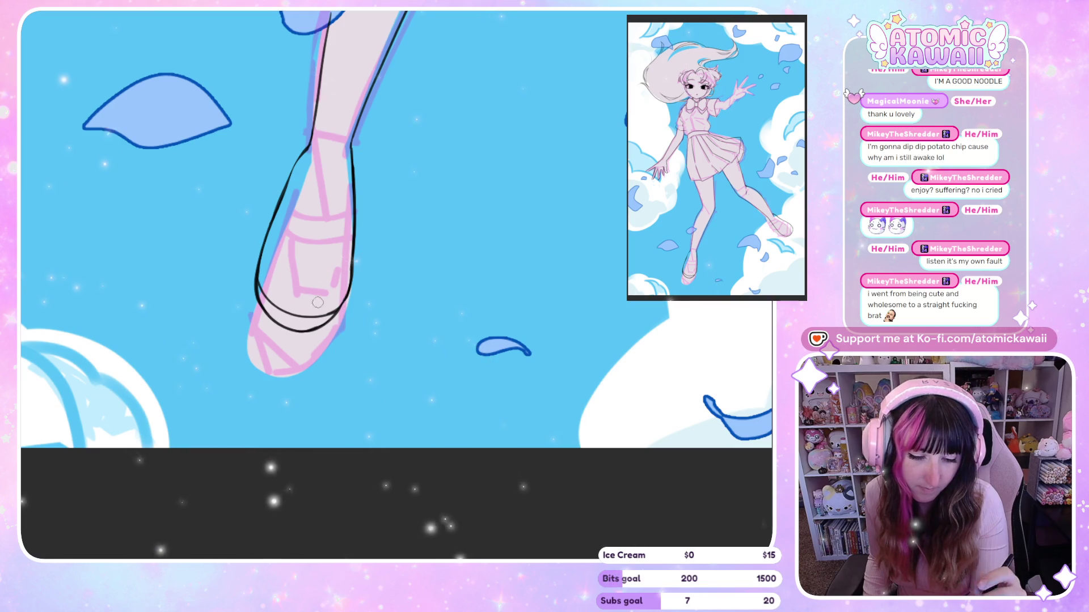
{"action": "key", "text": "m"}
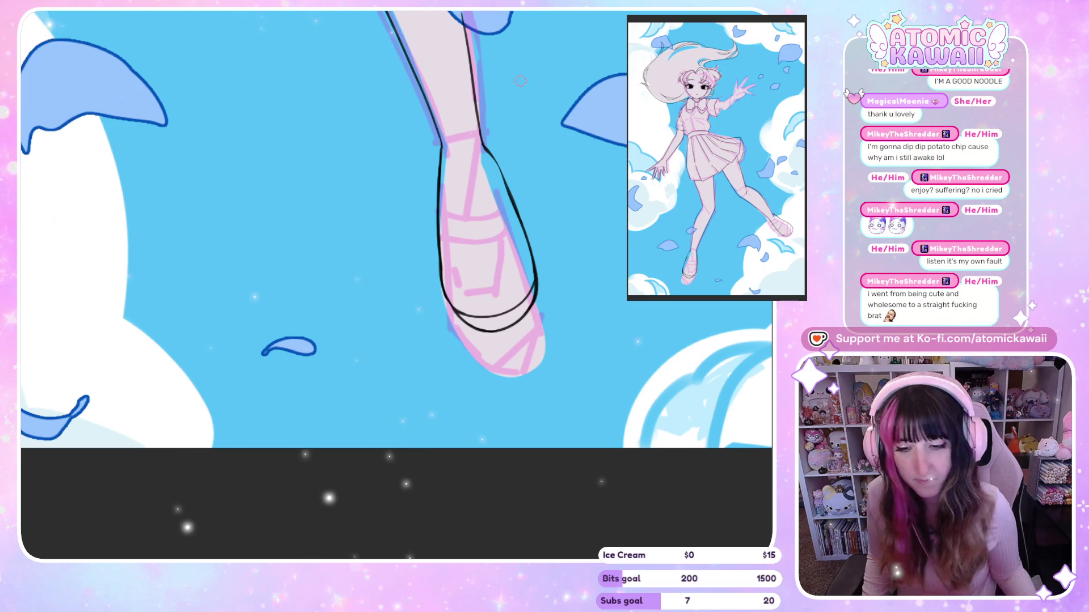
{"action": "scroll", "coordinate": [521, 80], "scroll_direction": "down", "scroll_amount": 10}
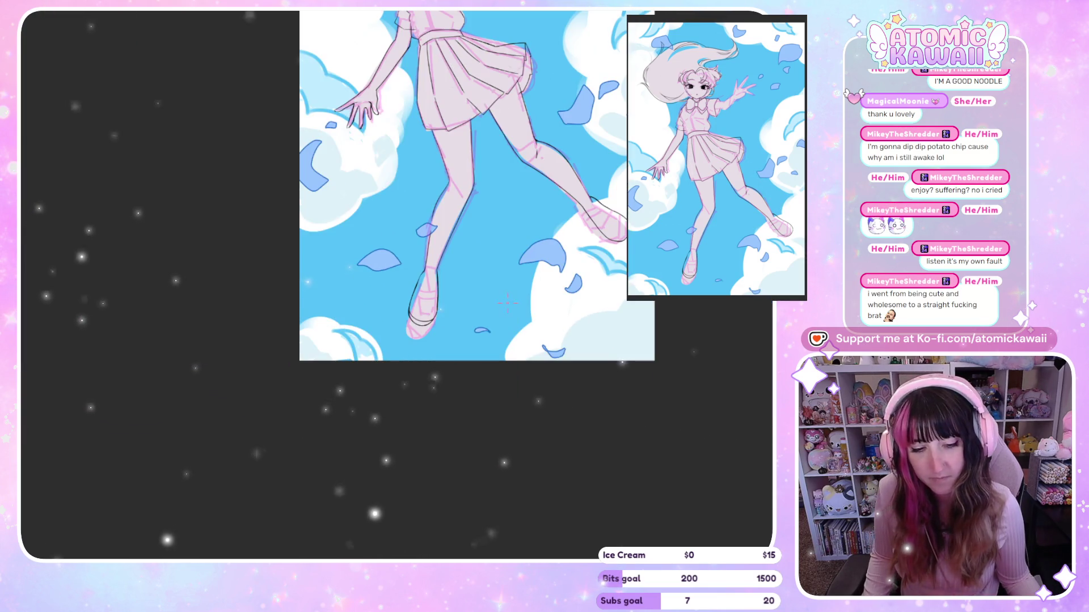
{"action": "scroll", "coordinate": [492, 305], "scroll_direction": "down", "scroll_amount": 3}
{"action": "scroll", "coordinate": [510, 255], "scroll_direction": "up", "scroll_amount": 5}
{"action": "scroll", "coordinate": [529, 231], "scroll_direction": "up", "scroll_amount": 5}
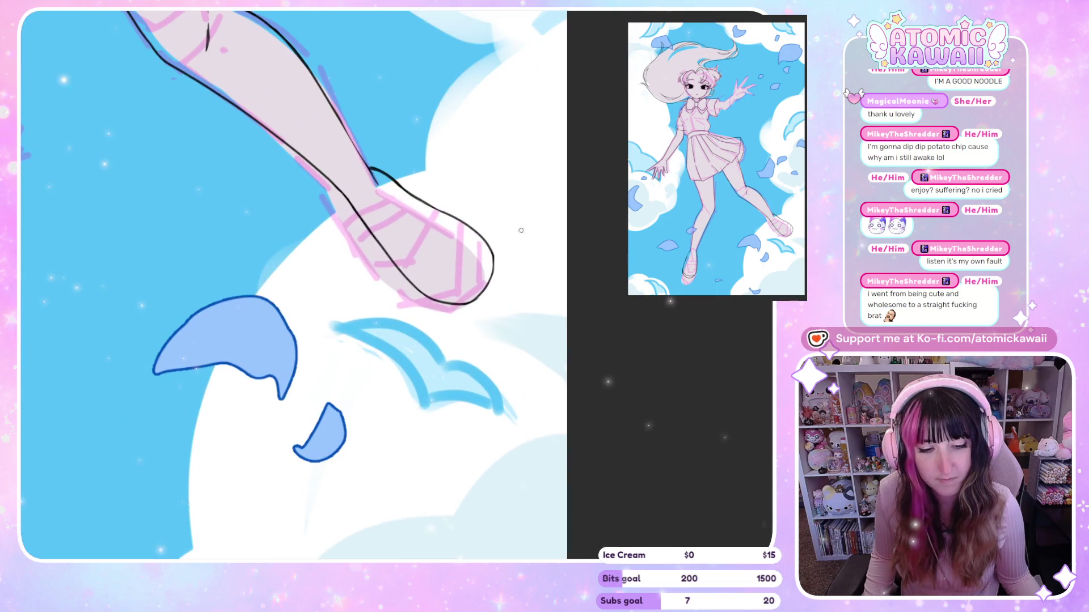
{"action": "key", "text": "h"}
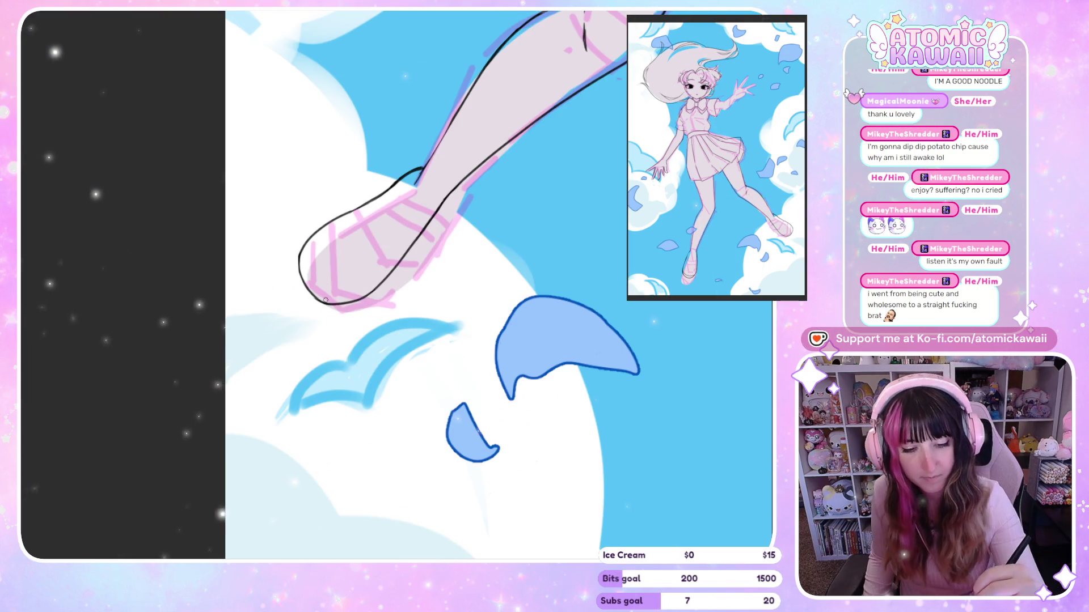
{"action": "left_click_drag", "start_coordinate": [334, 303], "coordinate": [393, 187]}
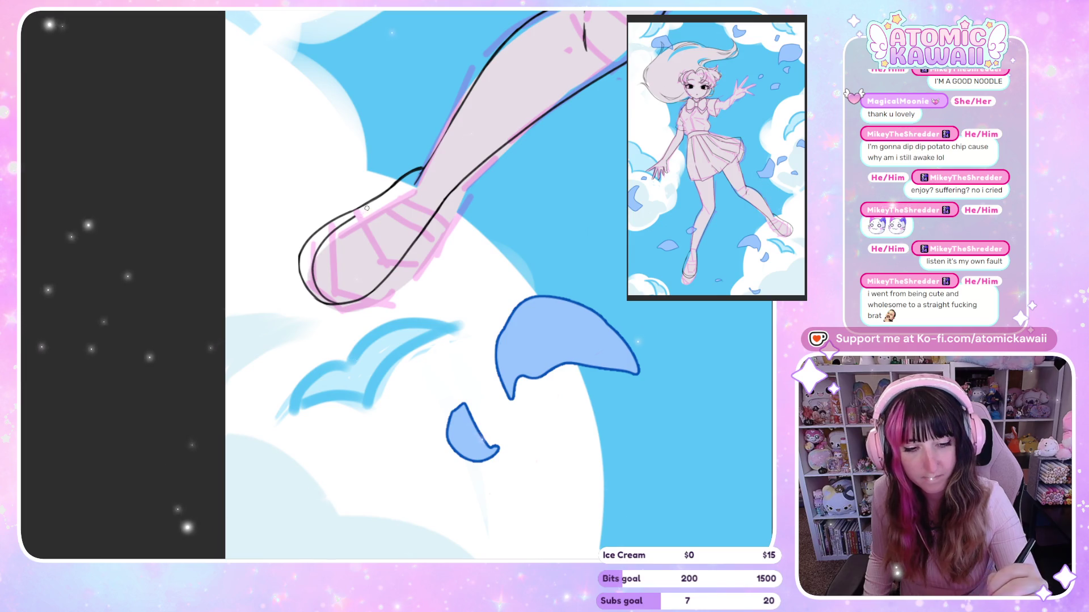
{"action": "key", "text": "h"}
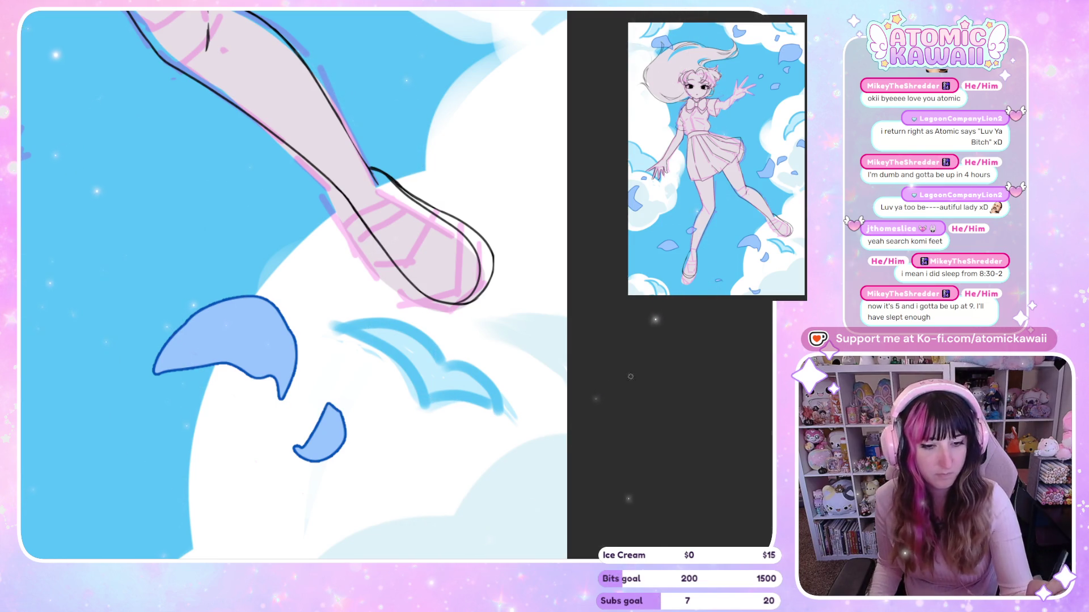
{"action": "key", "text": "h"}
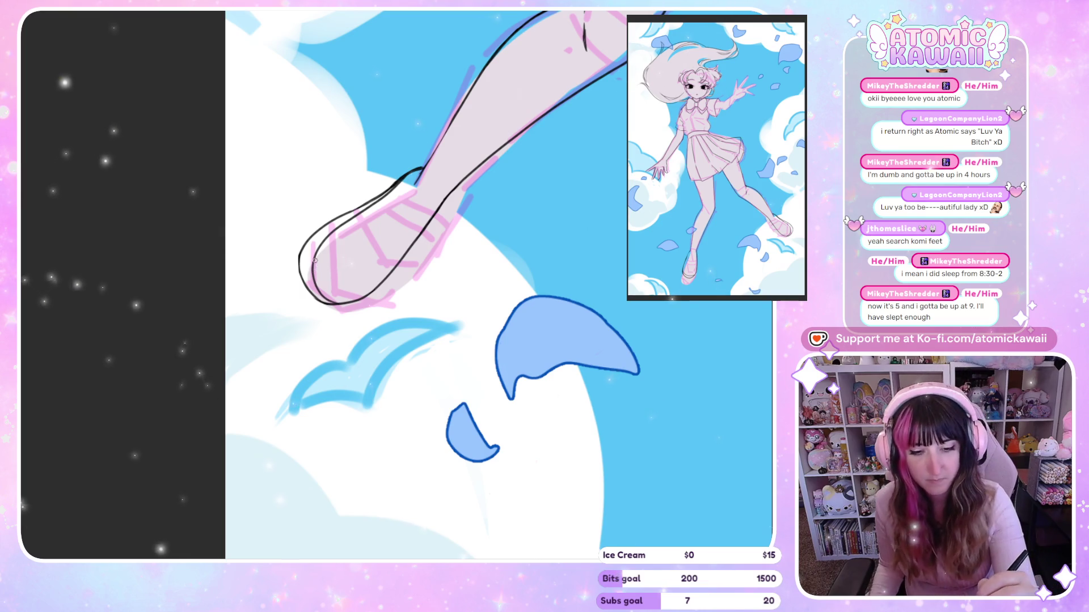
Step: Ink the shoe's toe line and move the short inner line lower, checking it mirrored
{"action": "mouse_move", "coordinate": [313, 263]}
{"action": "left_mouse_down"}
{"action": "mouse_move", "coordinate": [332, 289]}
{"action": "mouse_move", "coordinate": [36, 180]}
{"action": "left_mouse_up"}
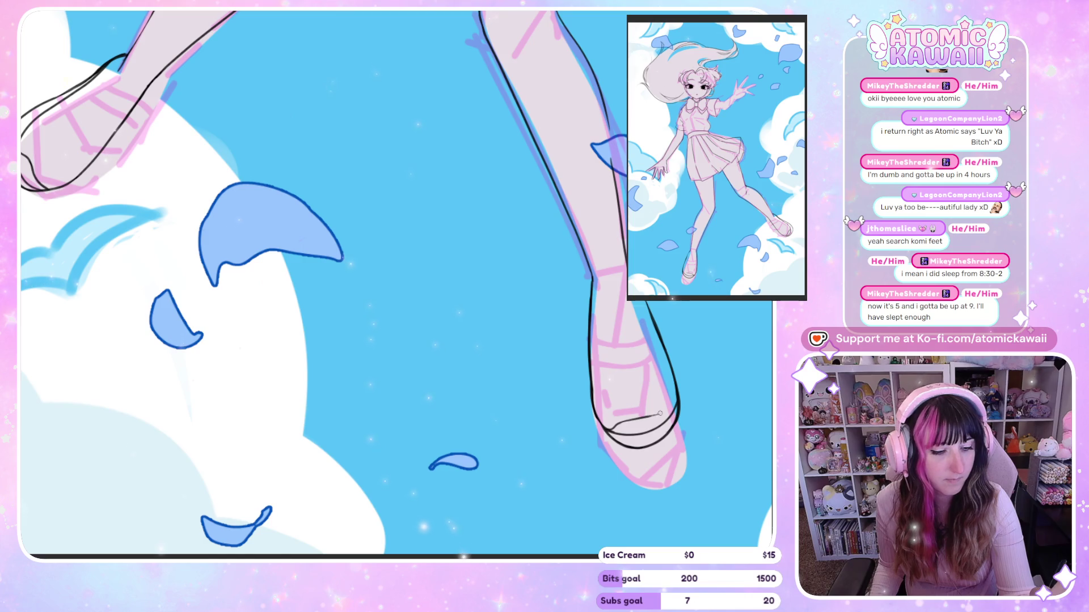
{"action": "key", "text": "h"}
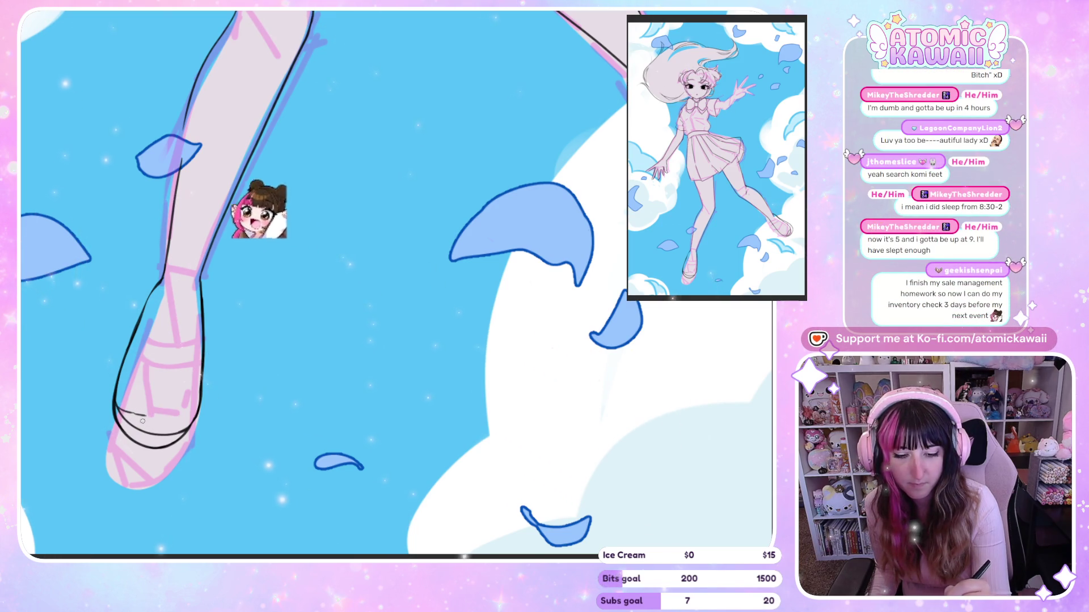
{"action": "left_click_drag", "start_coordinate": [120, 415], "coordinate": [151, 420]}
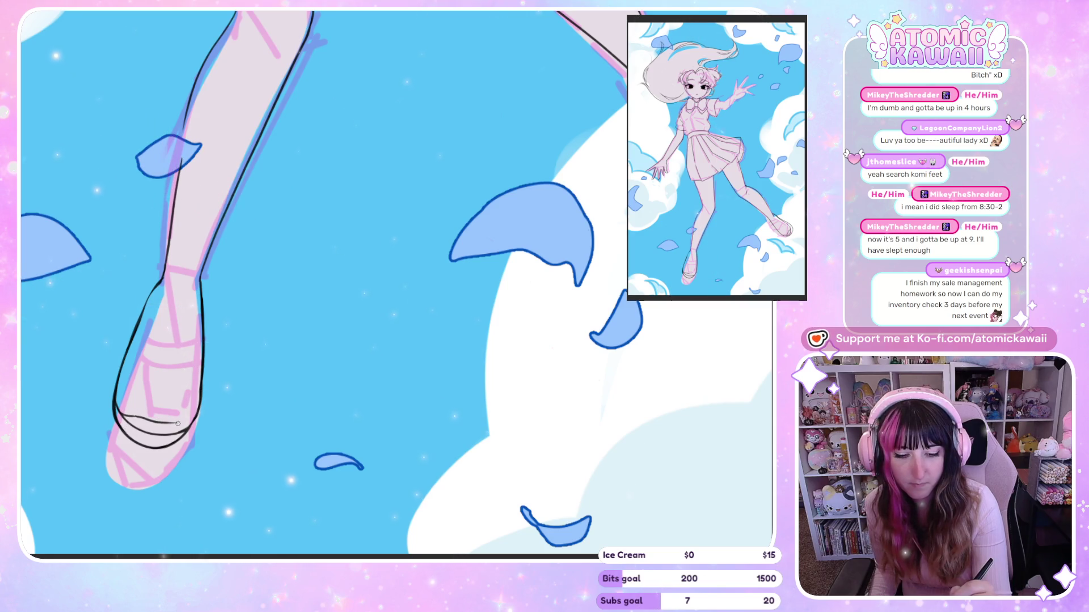
{"action": "key", "text": "m"}
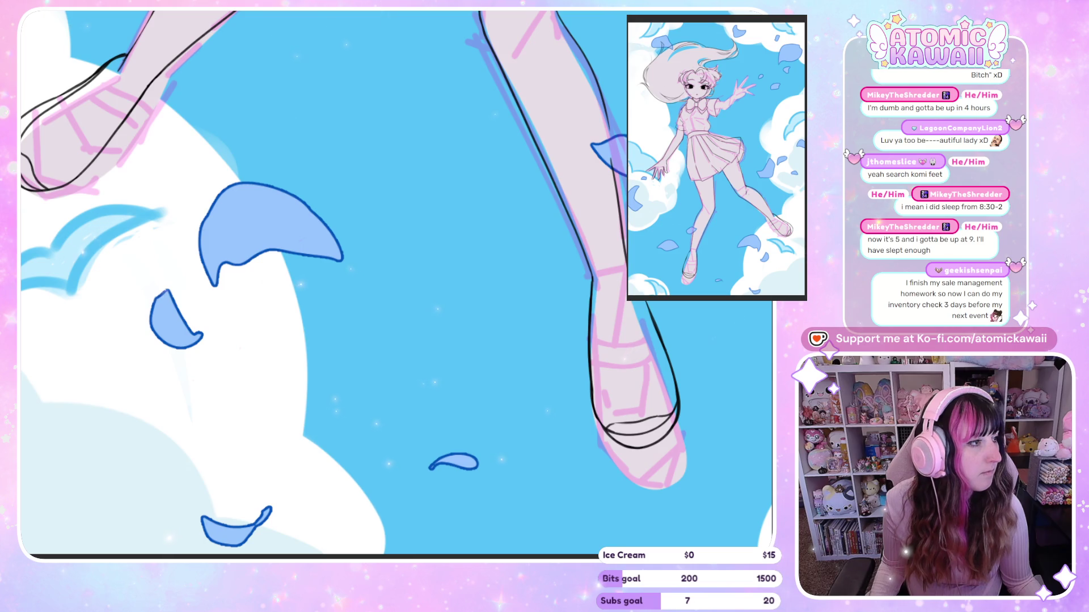
{"action": "key", "text": "ctrl+minus"}
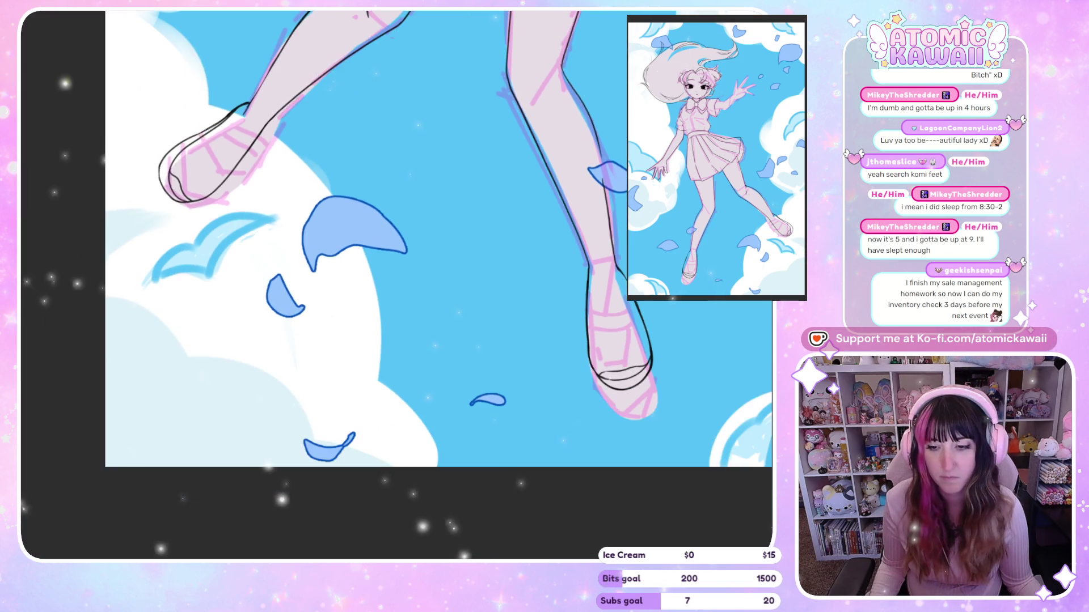
Step: Zoom in on the right shoe and ink its upper strap line, replacing the misplaced stroke
{"action": "key", "text": "ctrl+minus"}
{"action": "key", "text": "ctrl+plus"}
{"action": "key", "text": "ctrl+plus"}
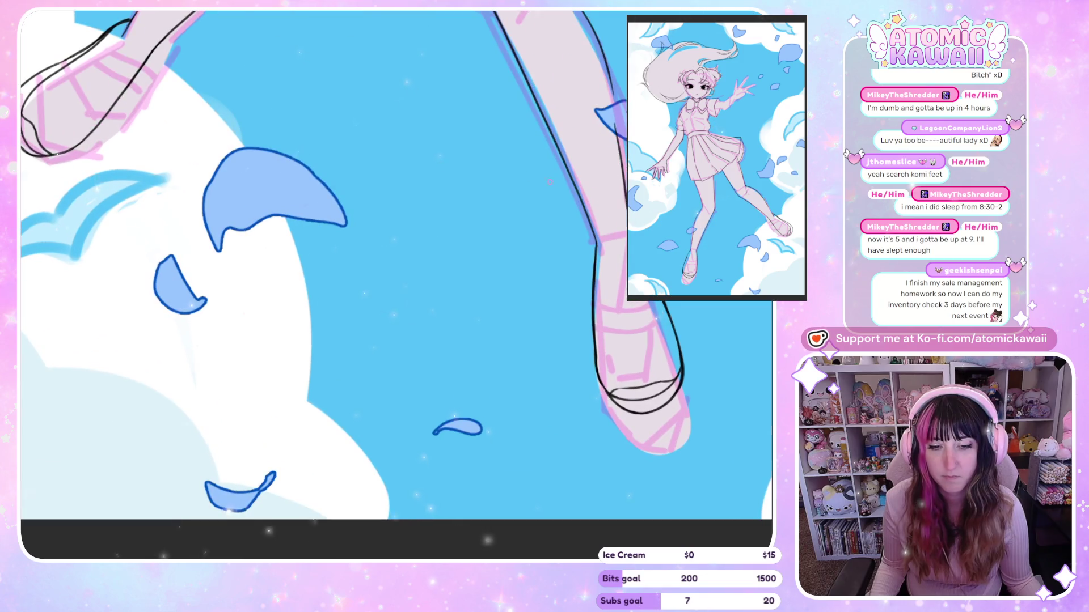
{"action": "key", "text": "ctrl+minus"}
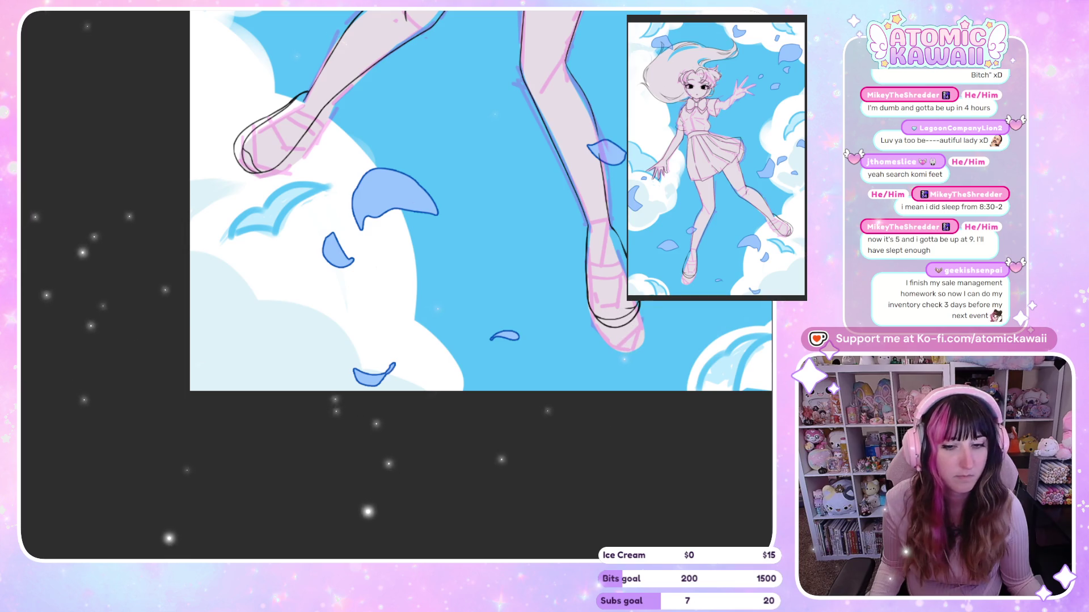
{"action": "scroll", "coordinate": [625, 321], "scroll_direction": "up", "scroll_amount": 1}
{"action": "scroll", "coordinate": [625, 320], "scroll_direction": "up", "scroll_amount": 2}
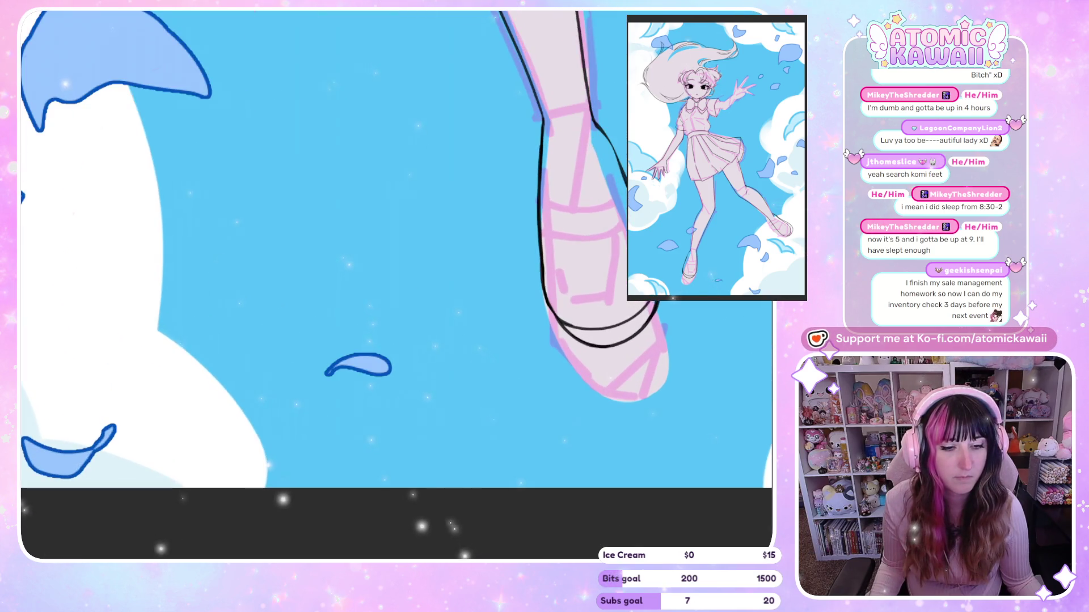
{"action": "scroll", "coordinate": [397, 255], "scroll_direction": "up", "scroll_amount": 1}
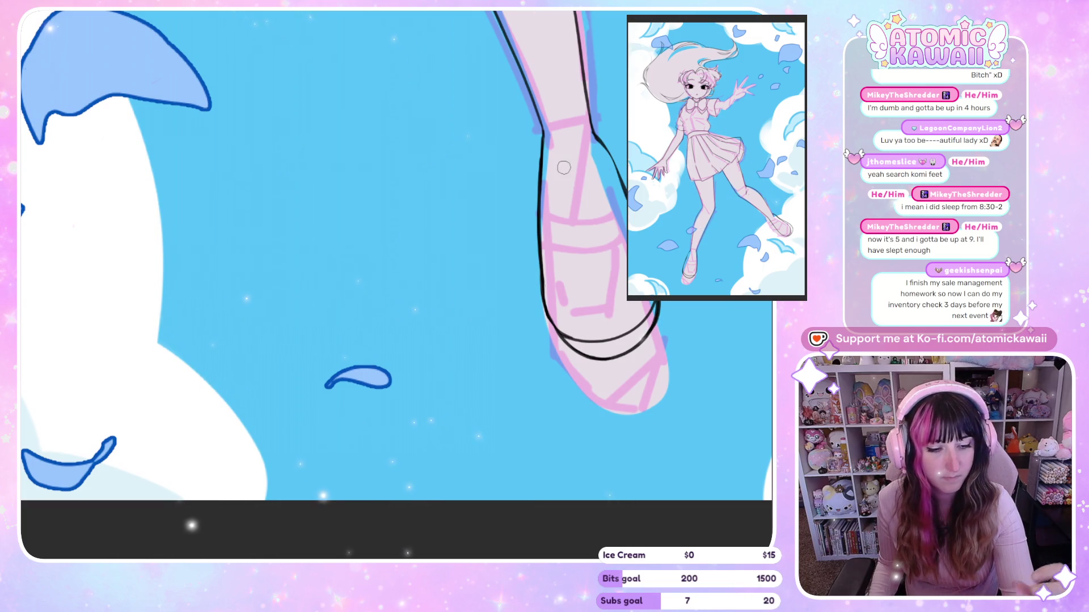
{"action": "left_click_drag", "start_coordinate": [576, 332], "coordinate": [641, 317]}
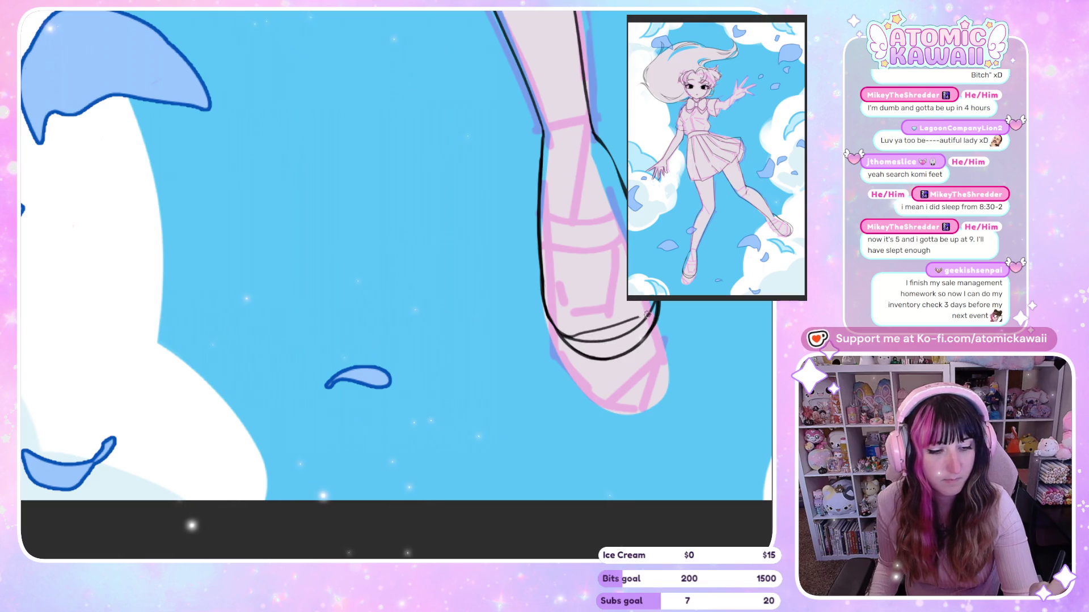
{"action": "key", "text": "ctrl+z"}
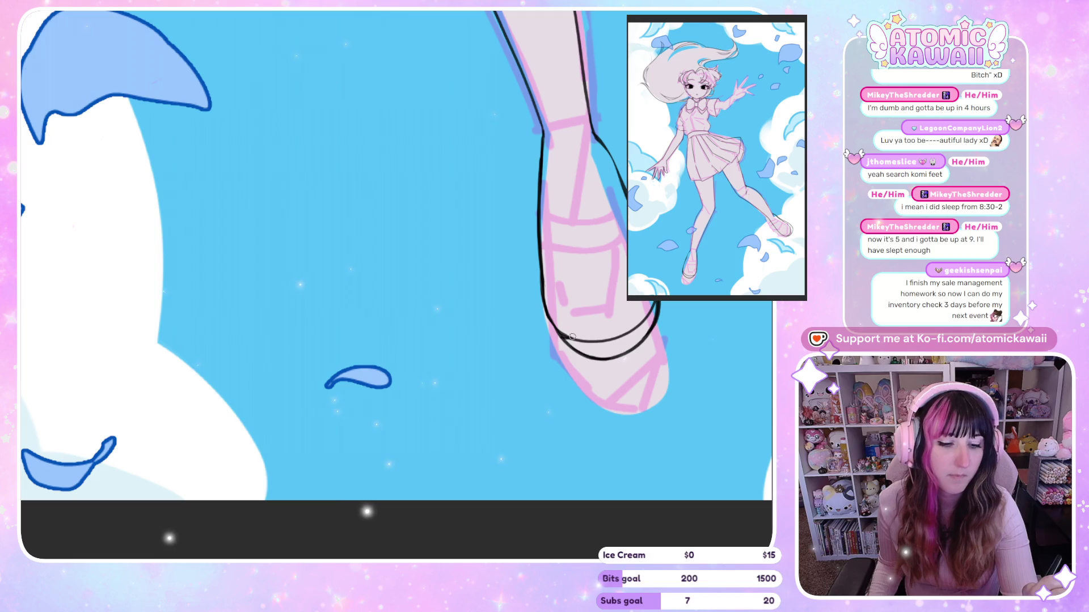
{"action": "left_click_drag", "start_coordinate": [599, 334], "coordinate": [638, 313]}
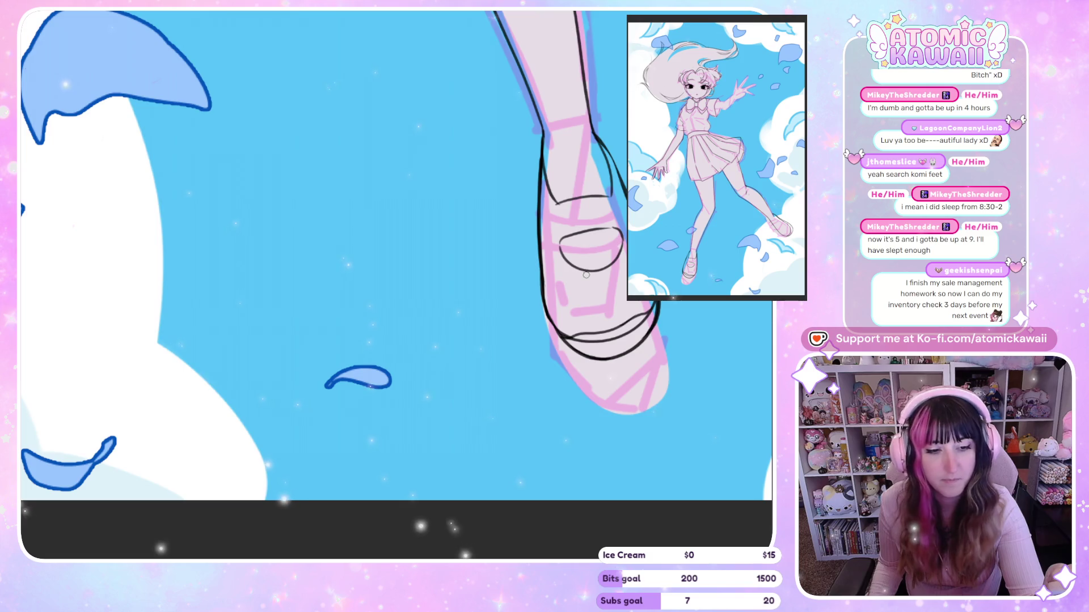
Step: Pan from the inked right shoe over to the left foot and mirror the view
{"action": "left_click_drag", "start_coordinate": [586, 274], "coordinate": [190, 275]}
{"action": "mouse_move", "coordinate": [586, 275]}
{"action": "left_mouse_down"}
{"action": "mouse_move", "coordinate": [394, 275]}
{"action": "mouse_move", "coordinate": [433, 274]}
{"action": "left_mouse_up"}
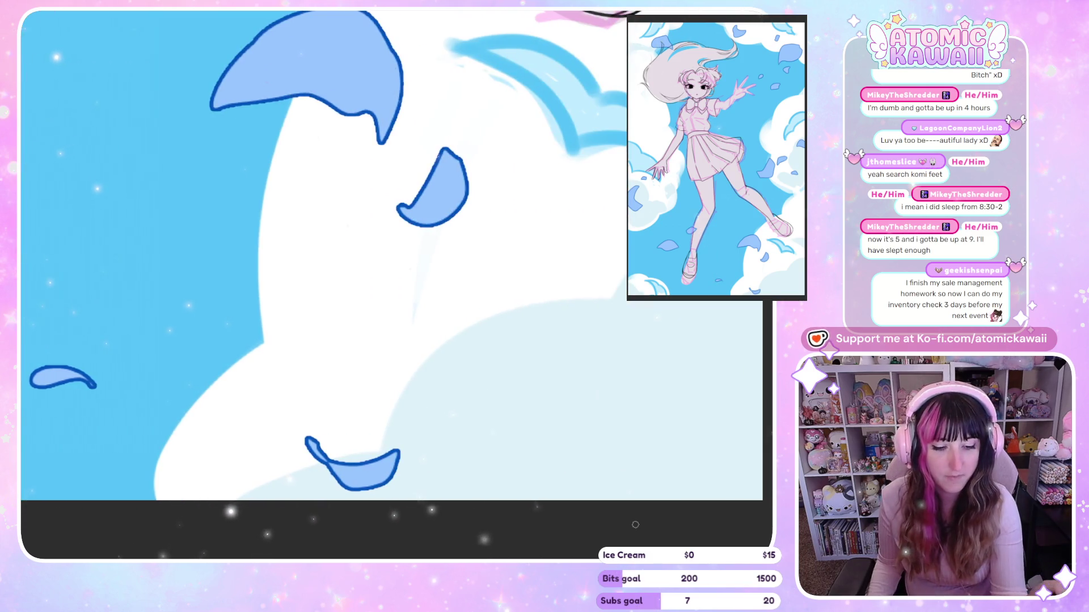
{"action": "left_click_drag", "start_coordinate": [170, 262], "coordinate": [562, 262]}
{"action": "key", "text": "m"}
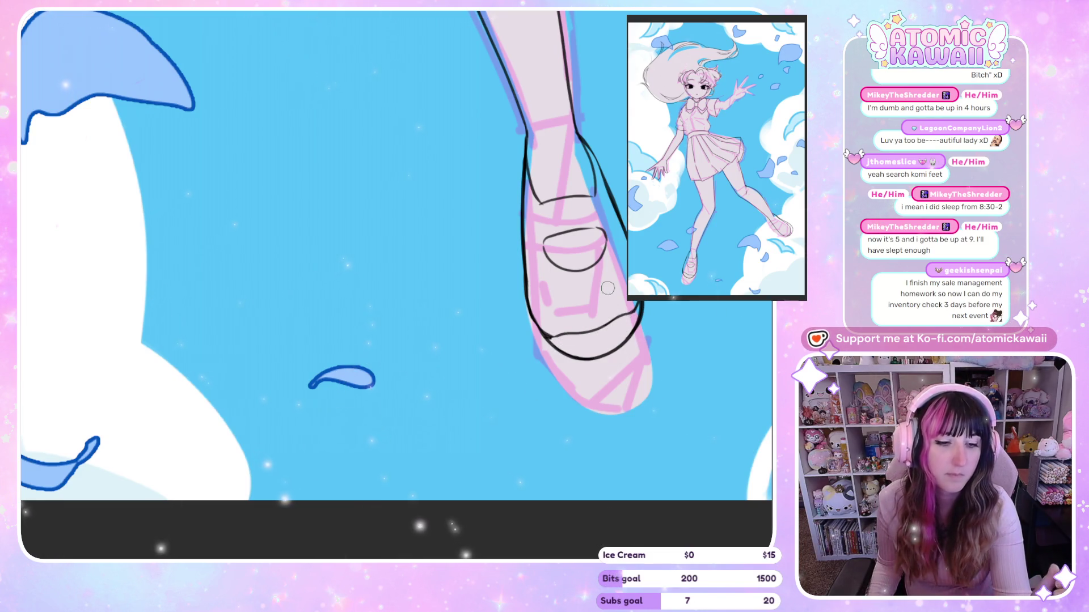
{"action": "left_click_drag", "start_coordinate": [545, 255], "coordinate": [318, 215]}
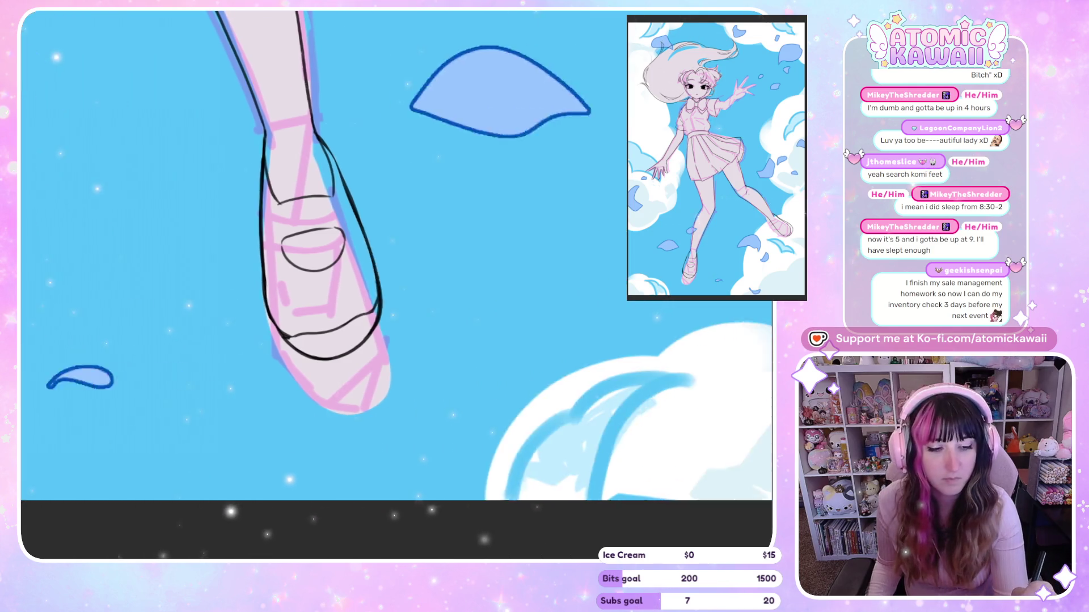
{"action": "left_click_drag", "start_coordinate": [318, 255], "coordinate": [453, 255]}
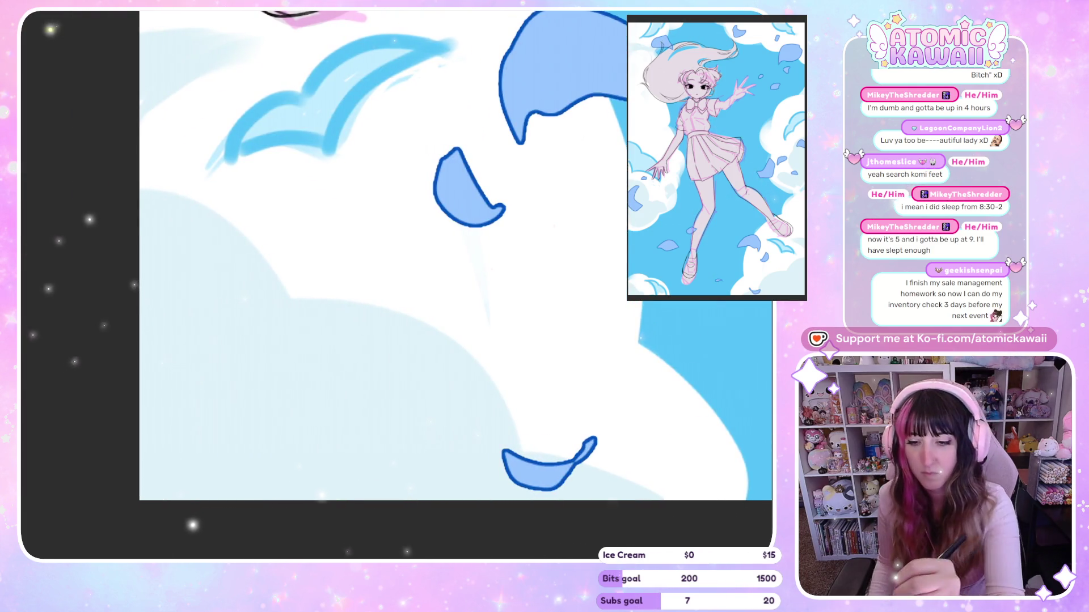
{"action": "scroll", "coordinate": [529, 159], "scroll_direction": "up", "scroll_amount": 5}
{"action": "key", "text": "h"}
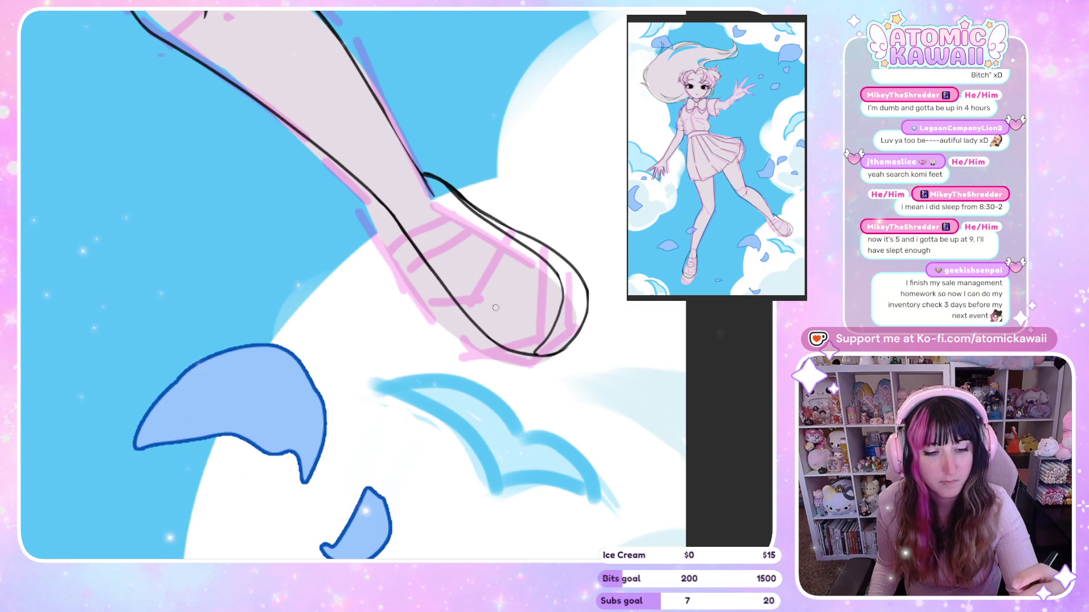
{"action": "key", "text": "h"}
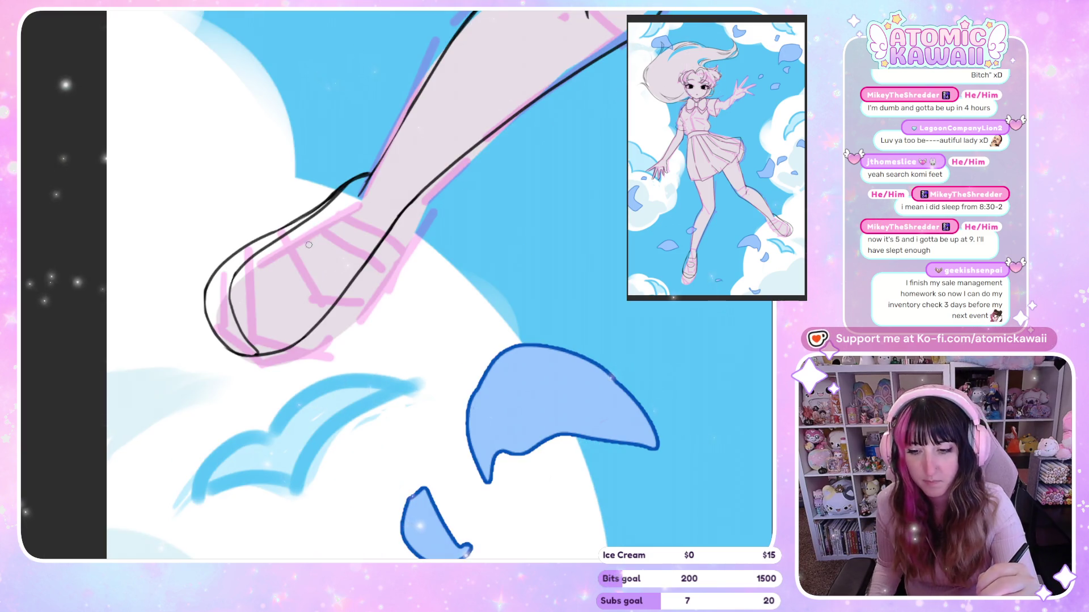
Step: Ink the strap curve on the left shoe, drop the extra closing stroke, and check it mirrored
{"action": "left_click_drag", "start_coordinate": [301, 263], "coordinate": [300, 290]}
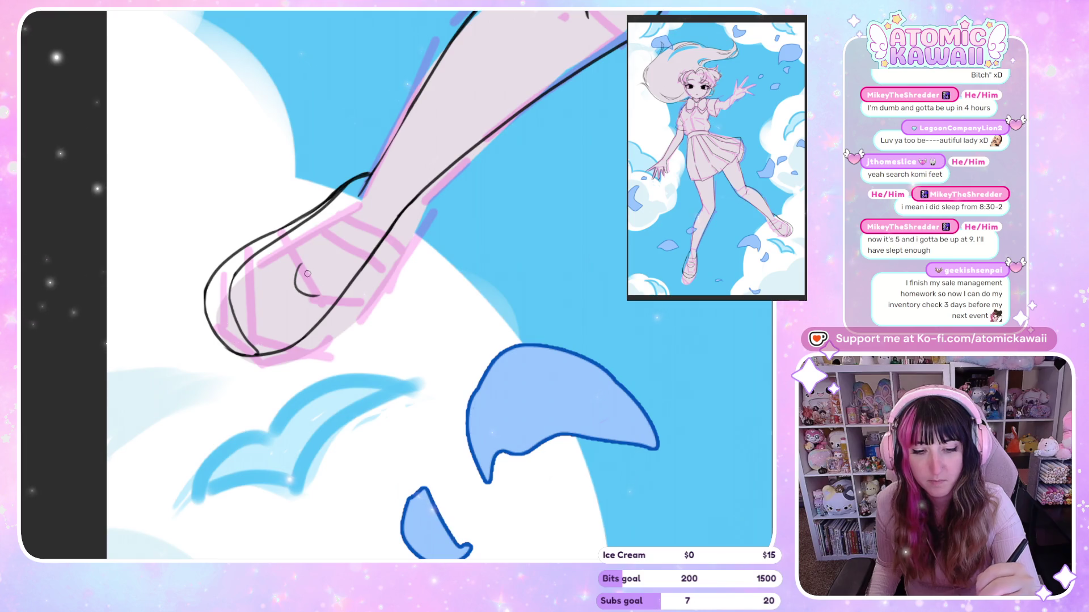
{"action": "mouse_move", "coordinate": [331, 300]}
{"action": "left_mouse_down"}
{"action": "mouse_move", "coordinate": [343, 274]}
{"action": "mouse_move", "coordinate": [350, 280]}
{"action": "left_mouse_up"}
{"action": "key", "text": "ctrl+z"}
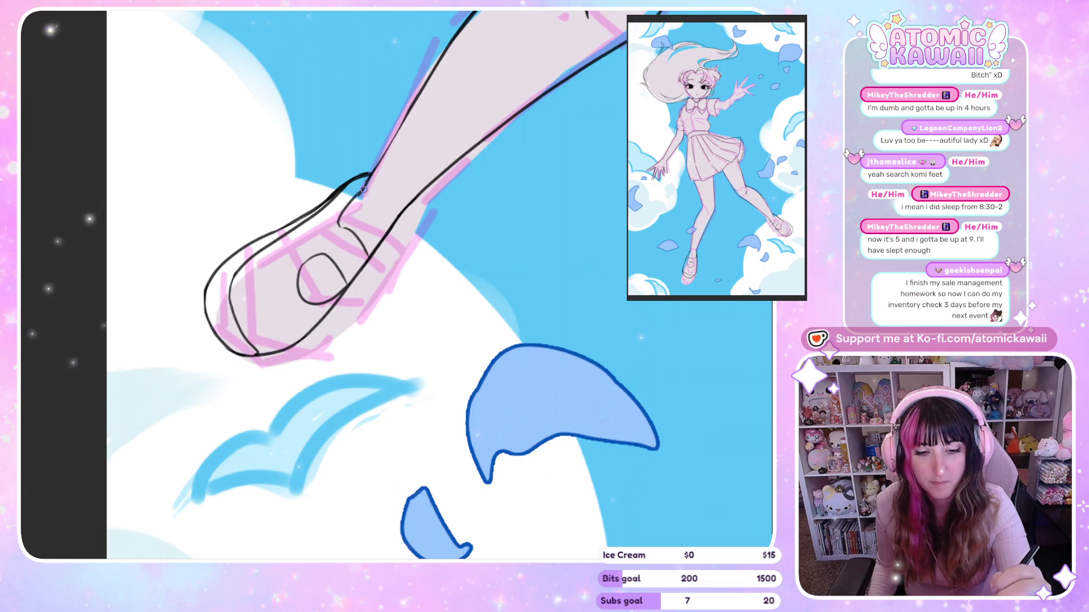
{"action": "key", "text": "h"}
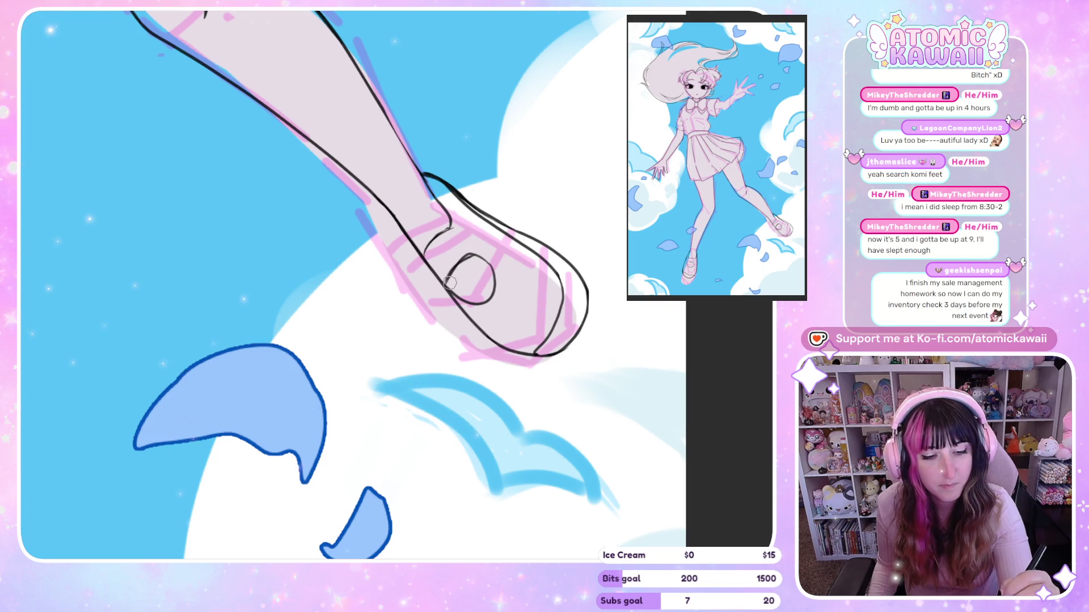
{"action": "key", "text": "h"}
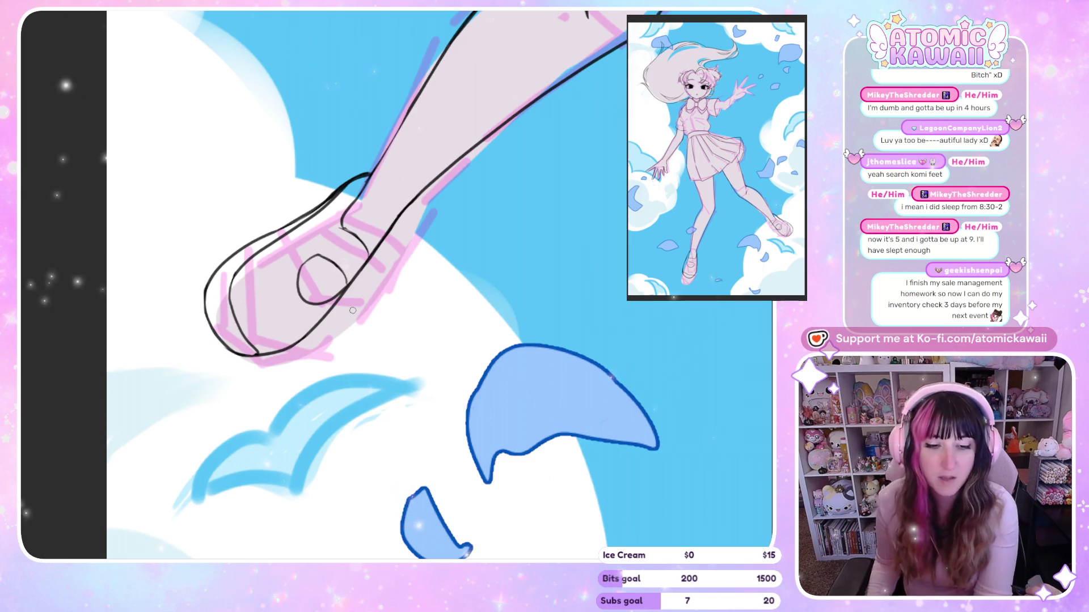
{"action": "key", "text": "h"}
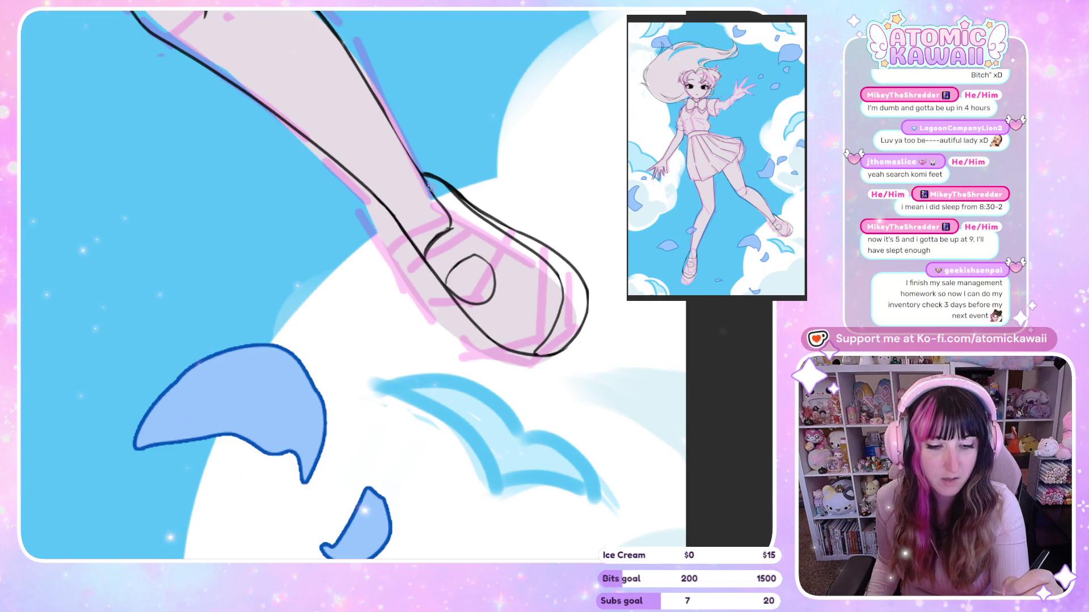
{"action": "key", "text": "h"}
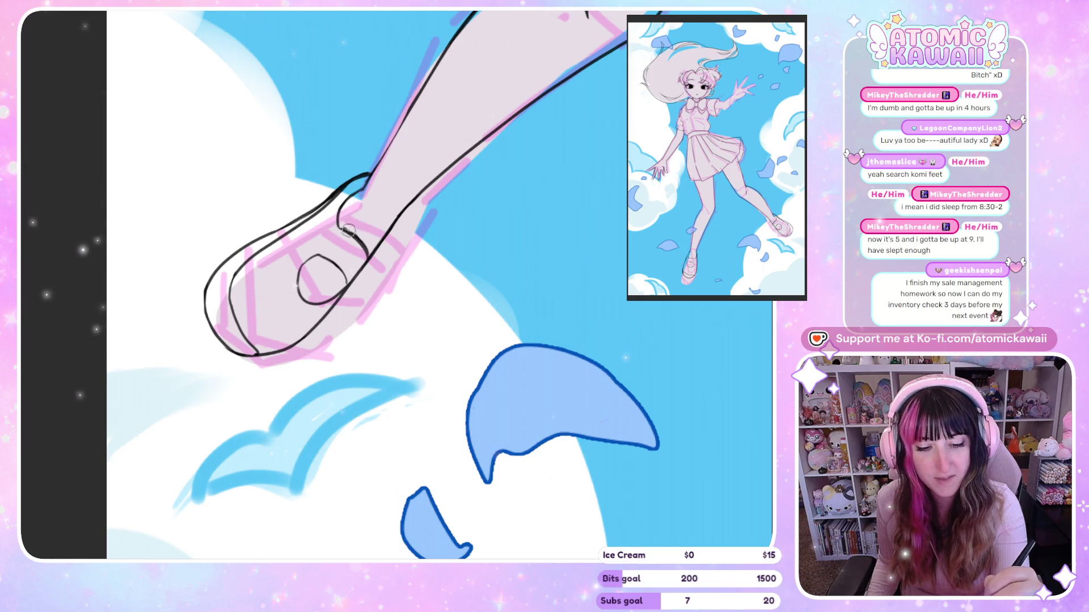
{"action": "key", "text": "h"}
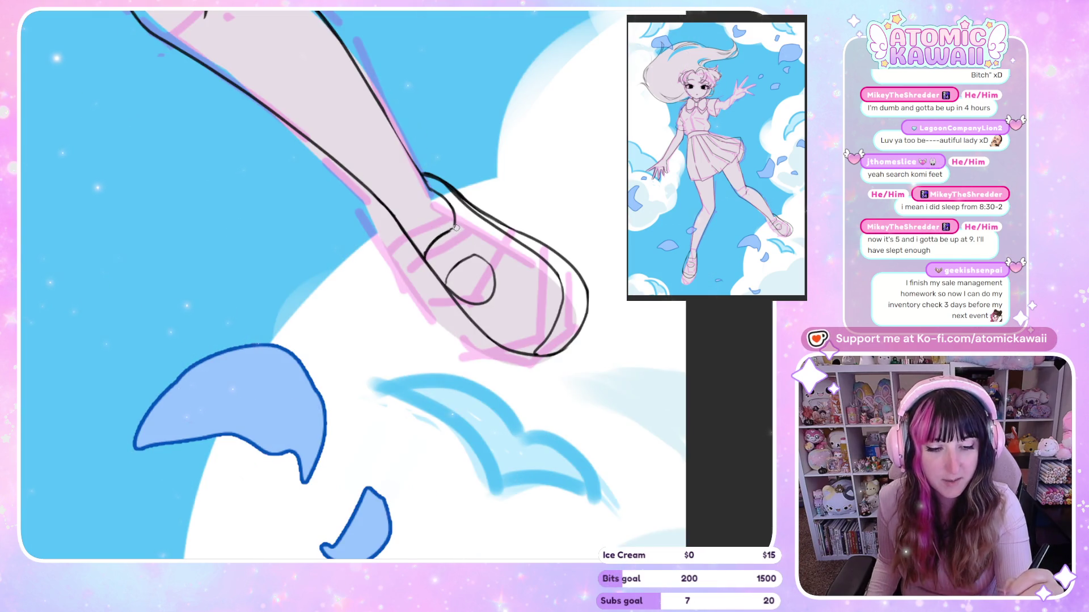
{"action": "key", "text": "h"}
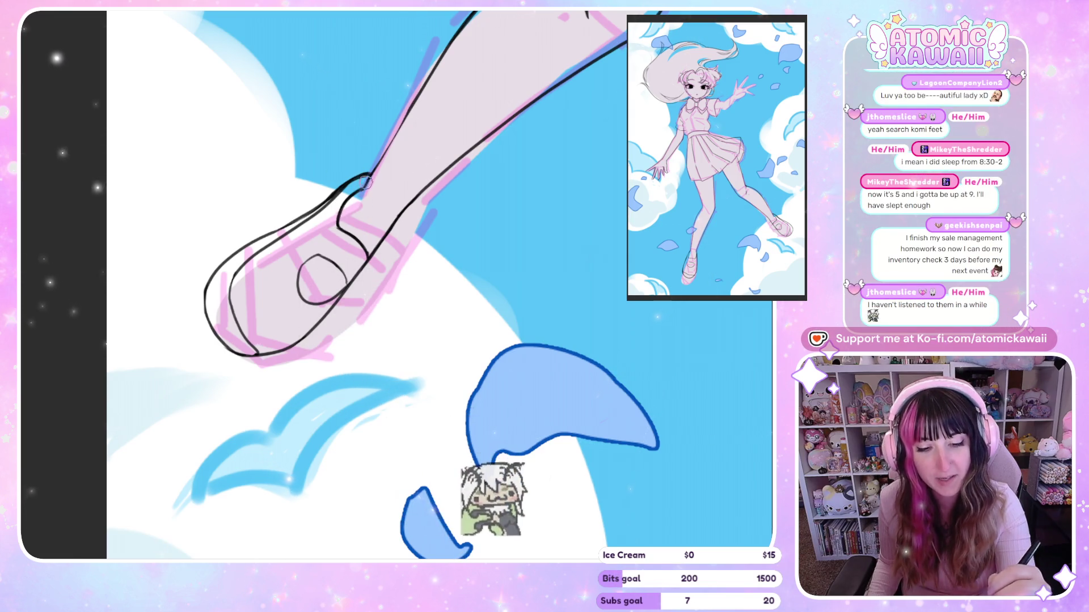
Step: Restore the normal view and zoom out until the full canvas with both lined shoes shows
{"action": "key", "text": "h"}
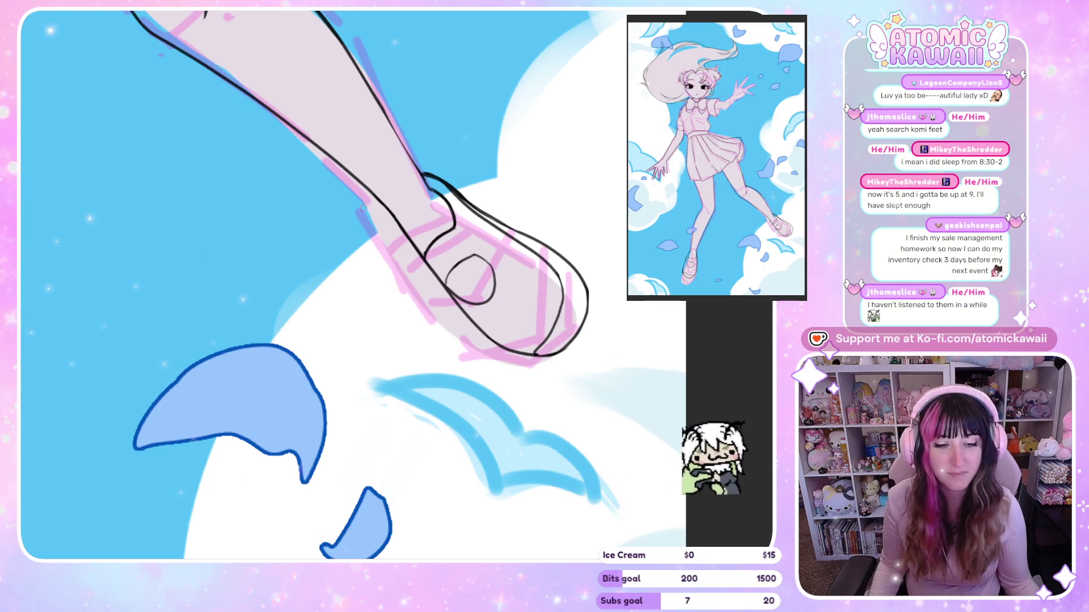
{"action": "scroll", "coordinate": [352, 219], "scroll_direction": "down", "scroll_amount": 2}
{"action": "scroll", "coordinate": [340, 228], "scroll_direction": "down", "scroll_amount": 3}
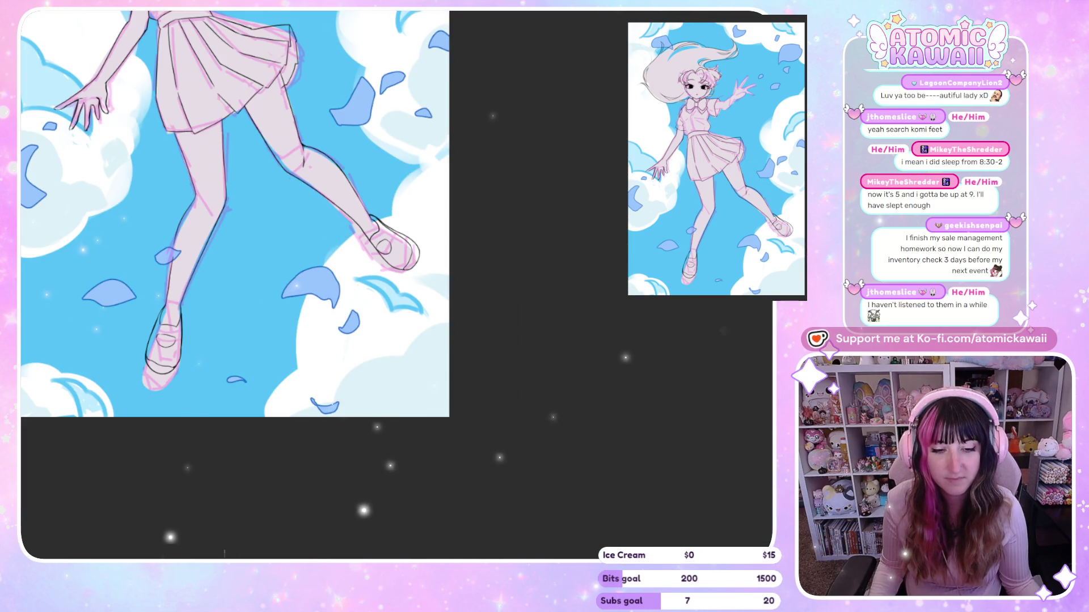
{"action": "key", "text": "h"}
{"action": "scroll", "coordinate": [358, 232], "scroll_direction": "up", "scroll_amount": 2}
{"action": "scroll", "coordinate": [374, 221], "scroll_direction": "up", "scroll_amount": 2}
{"action": "scroll", "coordinate": [396, 210], "scroll_direction": "up", "scroll_amount": 3}
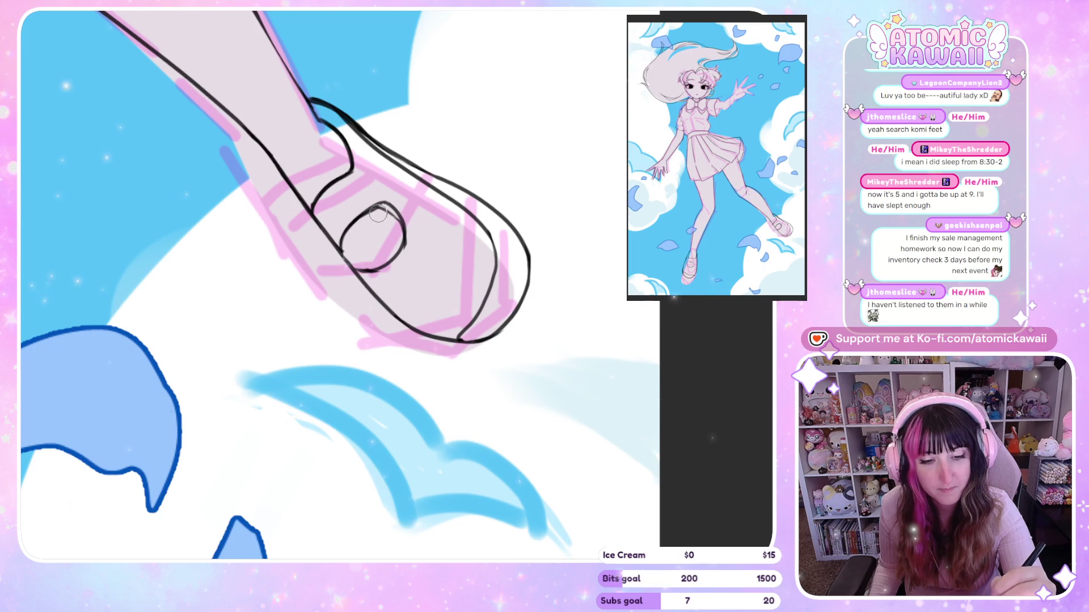
{"action": "scroll", "coordinate": [221, 397], "scroll_direction": "down", "scroll_amount": 2}
{"action": "scroll", "coordinate": [221, 397], "scroll_direction": "down", "scroll_amount": 2}
{"action": "scroll", "coordinate": [221, 397], "scroll_direction": "down", "scroll_amount": 3}
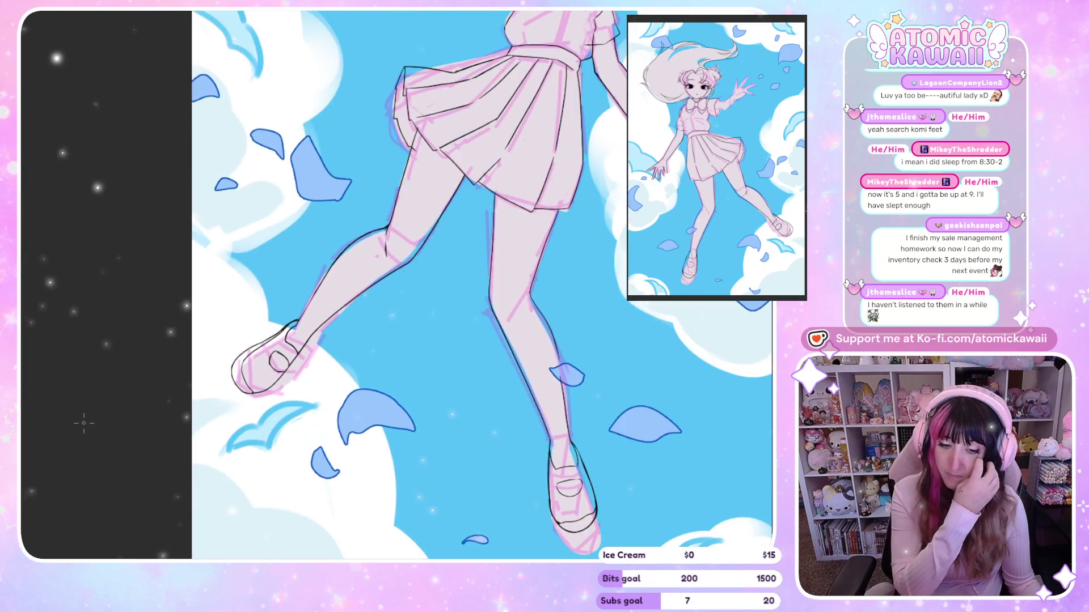
{"action": "scroll", "coordinate": [84, 423], "scroll_direction": "down", "scroll_amount": 2}
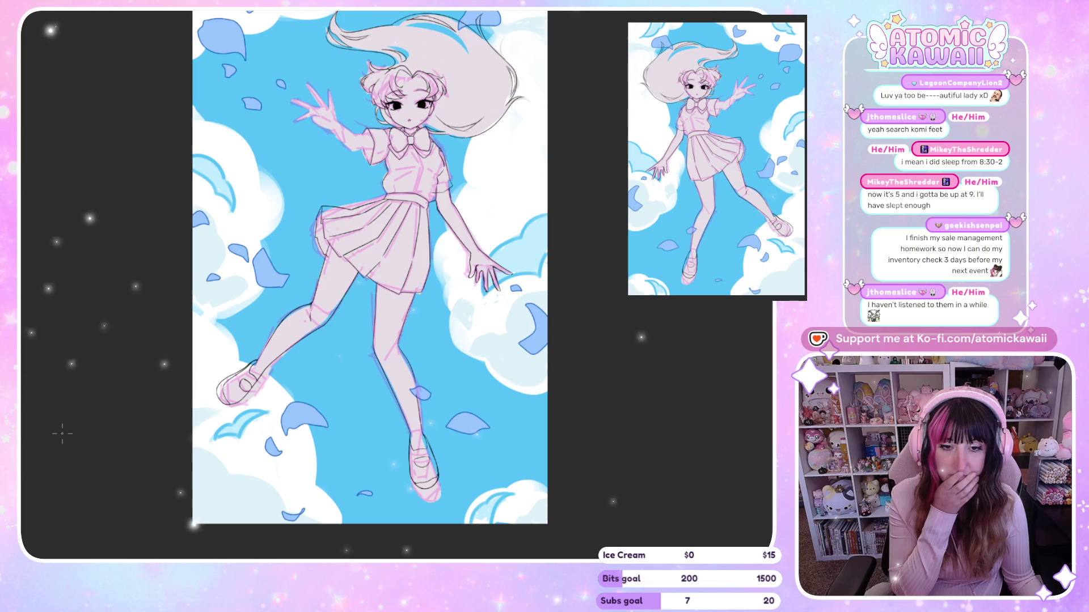
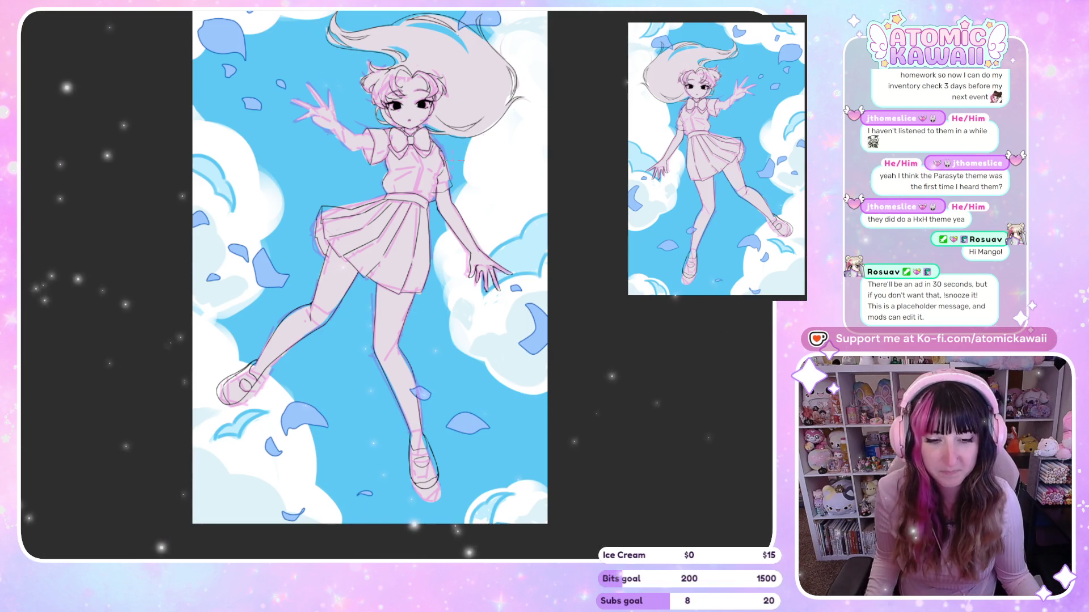
Step: Zoom in on the right shoe and mirror the view to check its shape
{"action": "scroll", "coordinate": [207, 312], "scroll_direction": "down", "scroll_amount": 1}
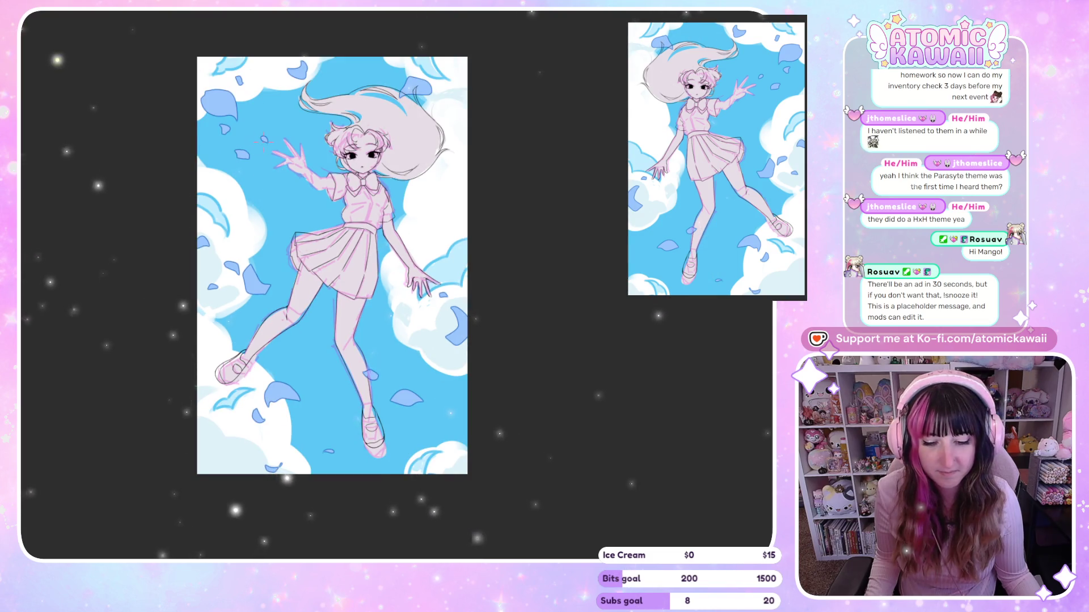
{"action": "key", "text": "m"}
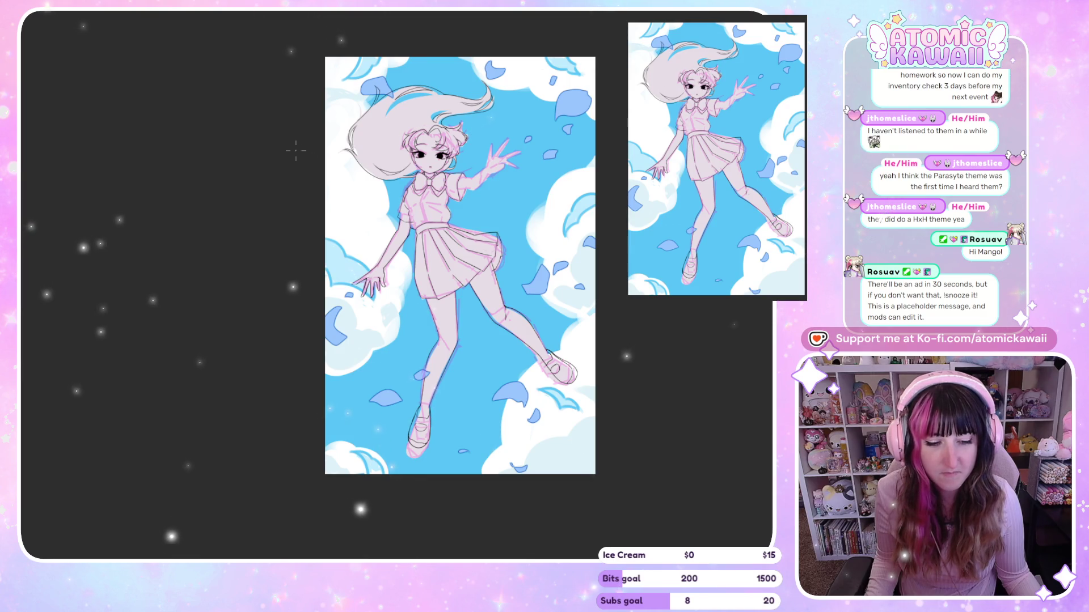
{"action": "scroll", "coordinate": [342, 187], "scroll_direction": "up", "scroll_amount": 1}
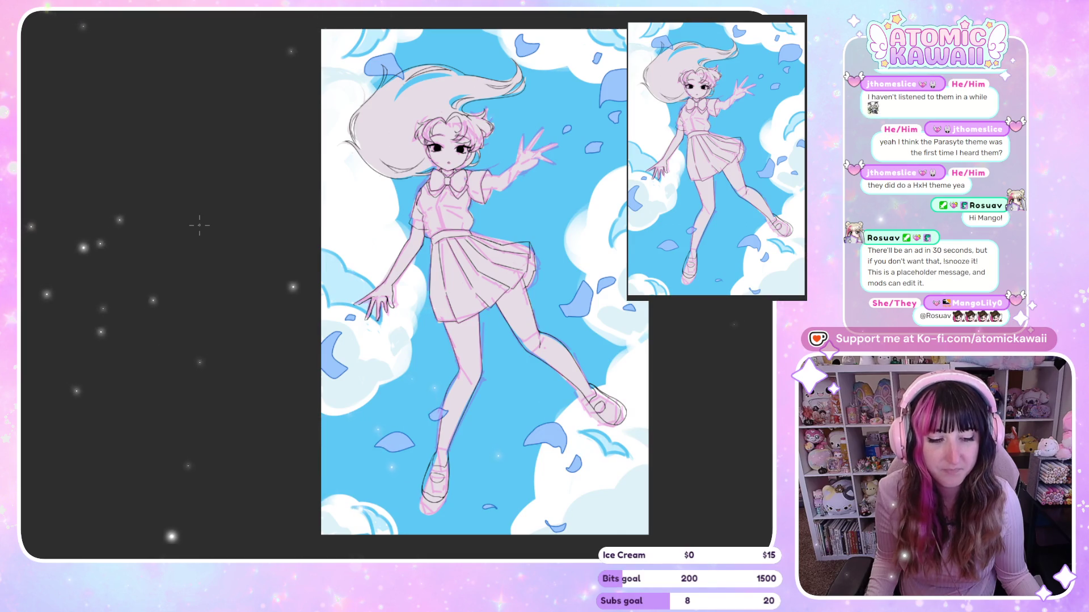
{"action": "scroll", "coordinate": [340, 284], "scroll_direction": "down", "scroll_amount": 2}
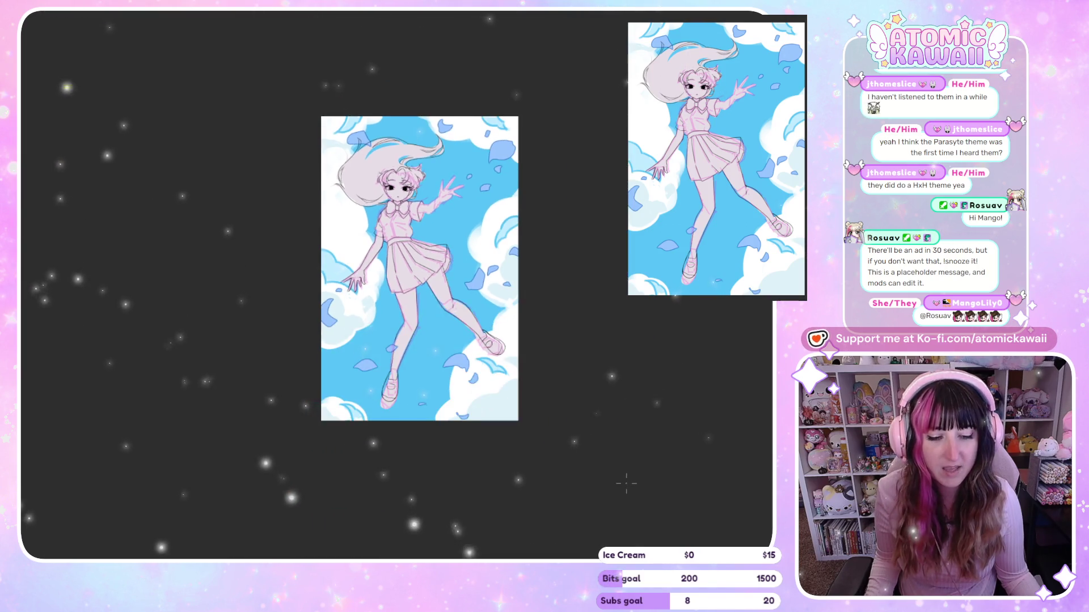
{"action": "scroll", "coordinate": [527, 291], "scroll_direction": "up", "scroll_amount": 5}
{"action": "scroll", "coordinate": [527, 291], "scroll_direction": "up", "scroll_amount": 3}
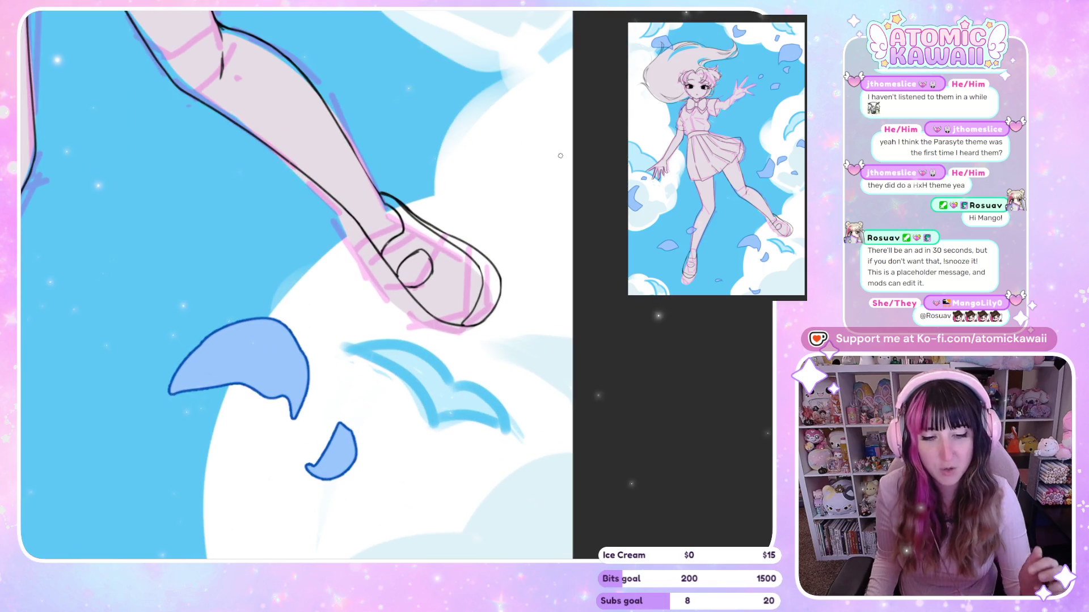
{"action": "scroll", "coordinate": [389, 236], "scroll_direction": "up", "scroll_amount": 1}
{"action": "key", "text": "h"}
{"action": "key", "text": "h"}
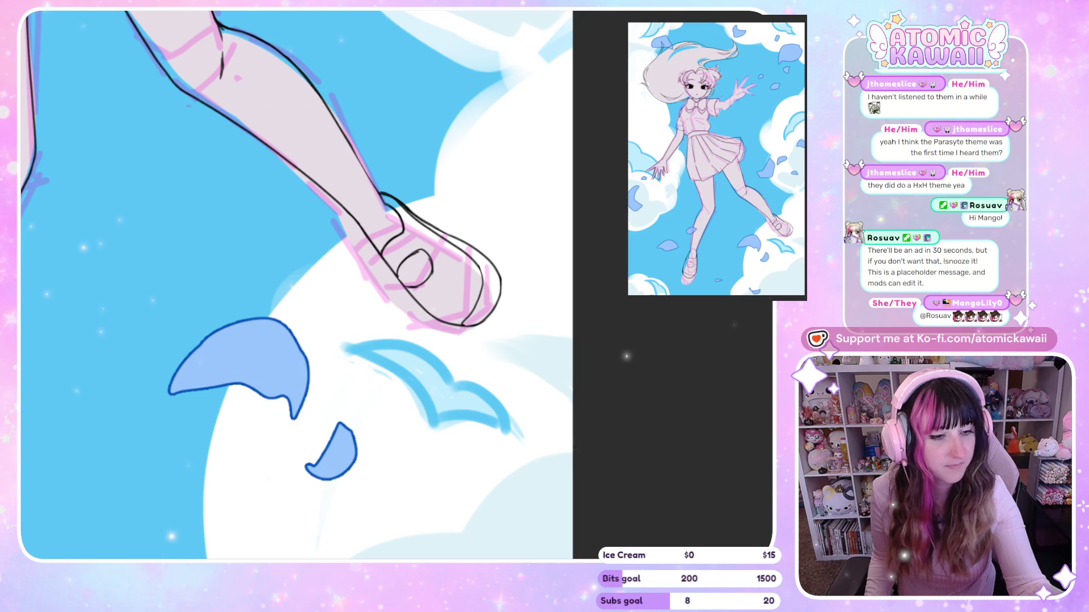
Step: Lasso the right shoe, transform it narrower and slightly higher, then deselect
{"action": "left_click_drag", "start_coordinate": [479, 233], "coordinate": [533, 239]}
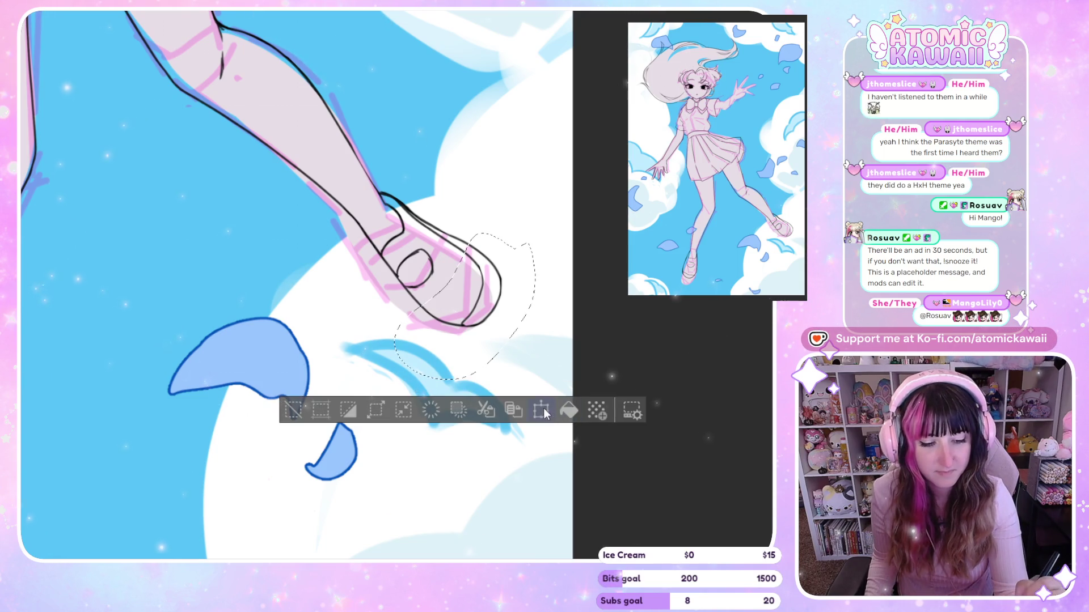
{"action": "left_click", "coordinate": [541, 410]}
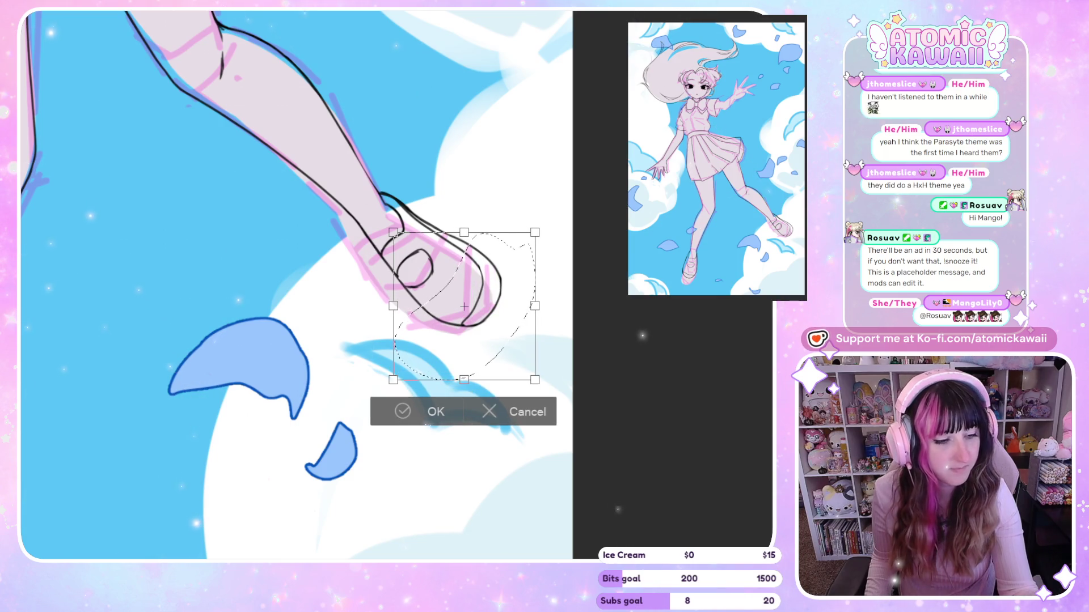
{"action": "mouse_move", "coordinate": [542, 300]}
{"action": "left_mouse_down"}
{"action": "mouse_move", "coordinate": [522, 304]}
{"action": "mouse_move", "coordinate": [498, 336]}
{"action": "left_mouse_up"}
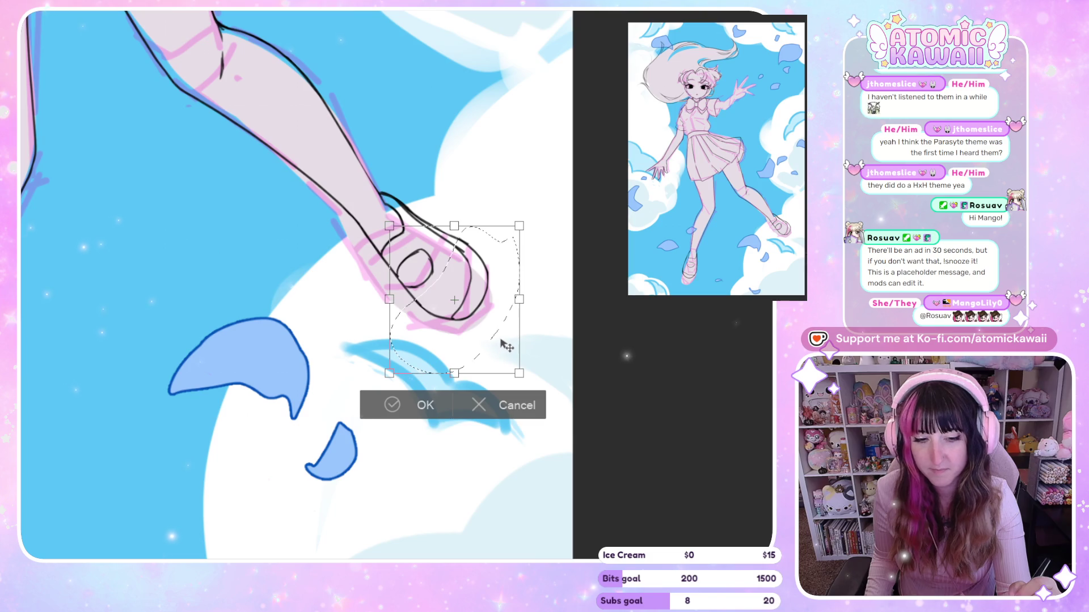
{"action": "left_click", "coordinate": [438, 409]}
{"action": "key", "text": "ctrl+d"}
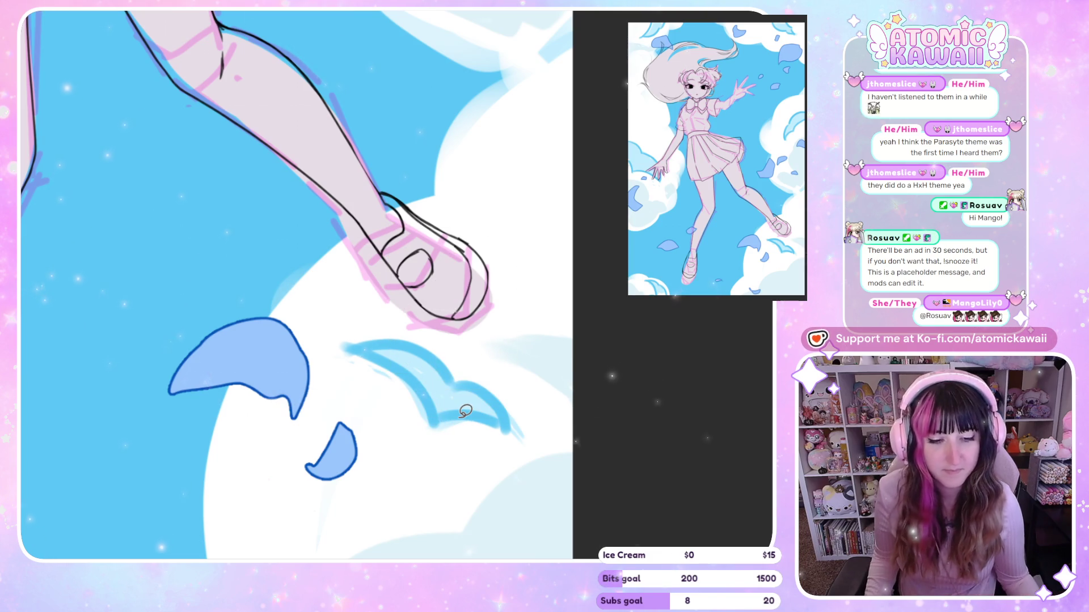
Step: Ink the right shoe's outline and inner oval detail, flipping the view to check the lines
{"action": "scroll", "coordinate": [390, 255], "scroll_direction": "up", "scroll_amount": 2}
{"action": "key", "text": "h"}
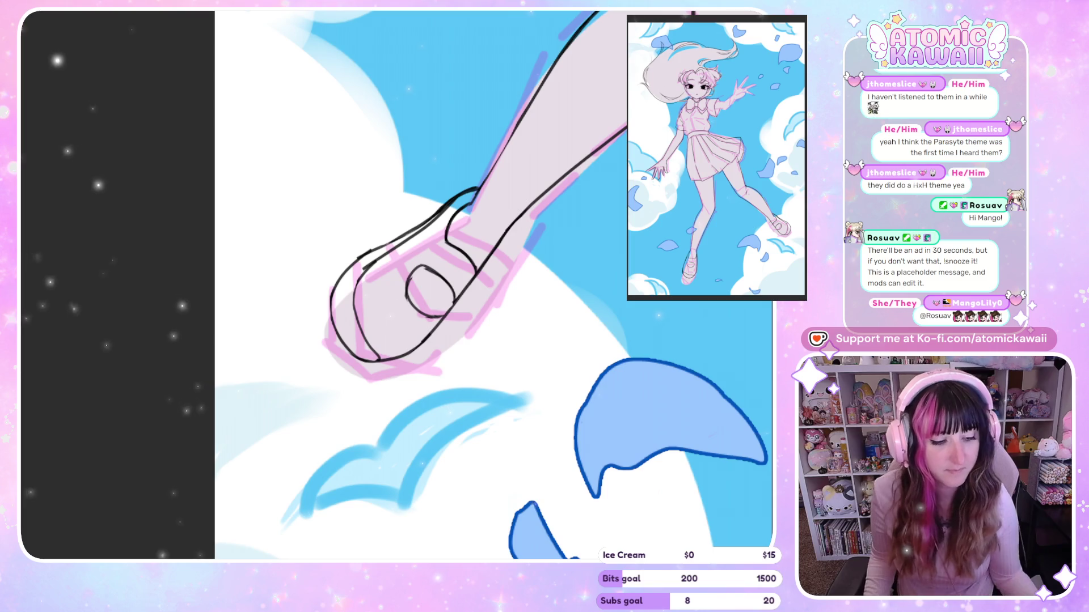
{"action": "scroll", "coordinate": [420, 340], "scroll_direction": "up", "scroll_amount": 2}
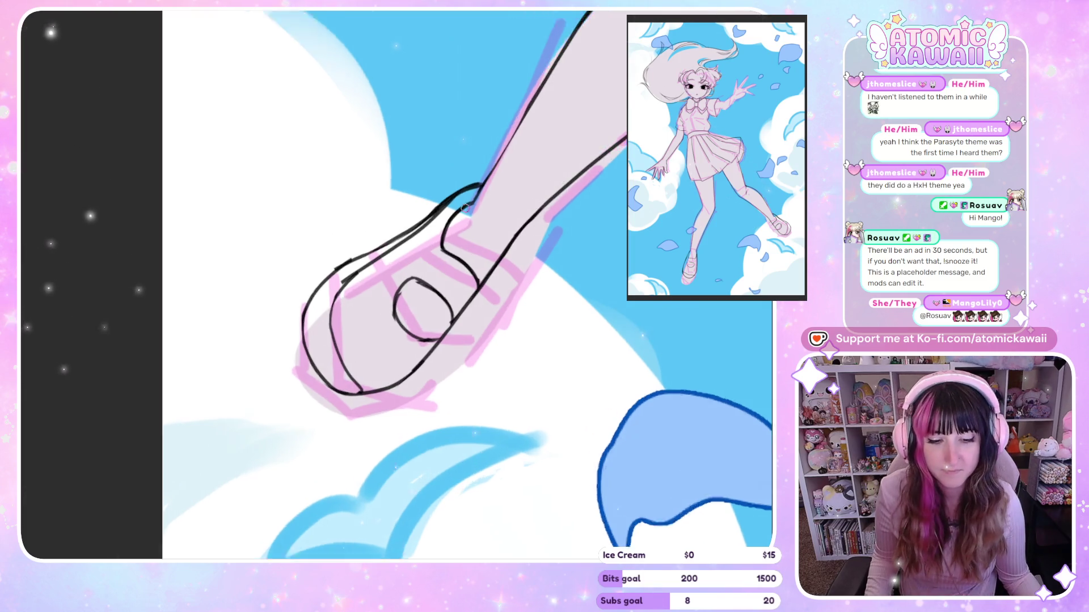
{"action": "scroll", "coordinate": [420, 341], "scroll_direction": "up", "scroll_amount": 2}
{"action": "key", "text": "h"}
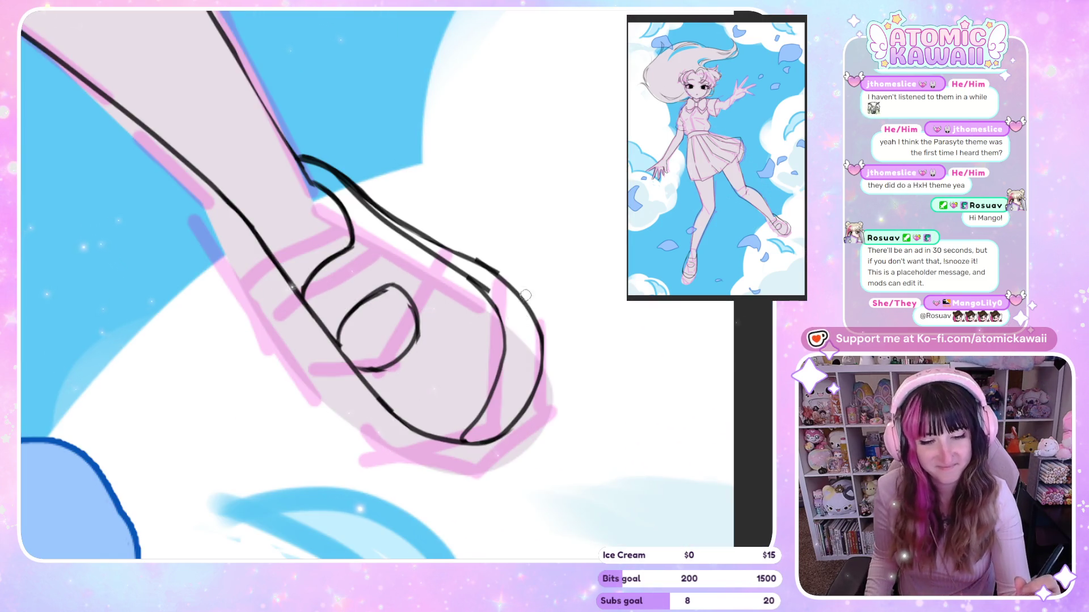
{"action": "key", "text": "h"}
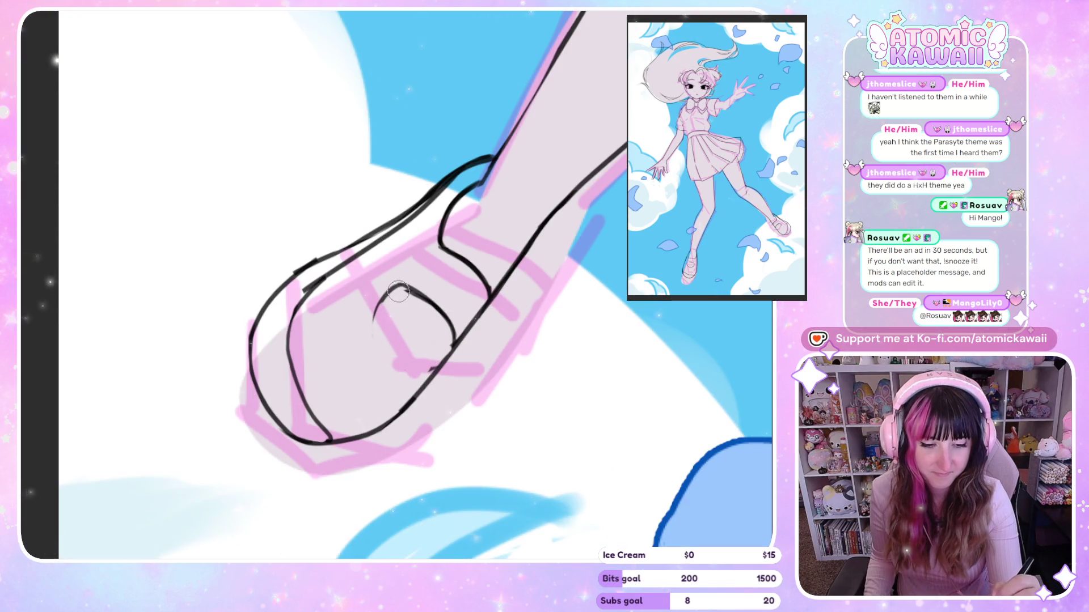
{"action": "key", "text": "h"}
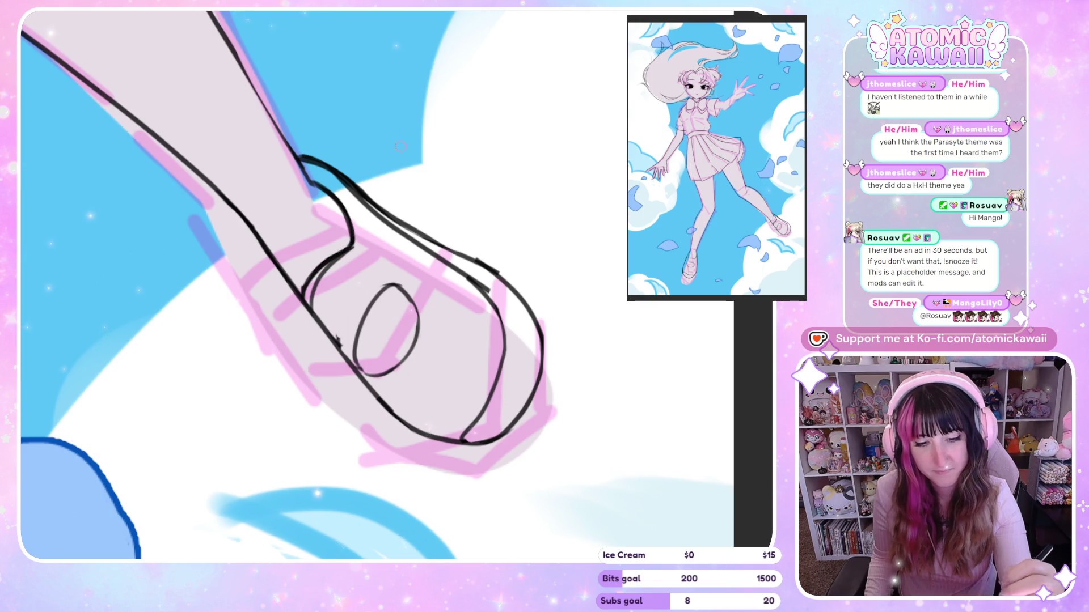
{"action": "key", "text": "h"}
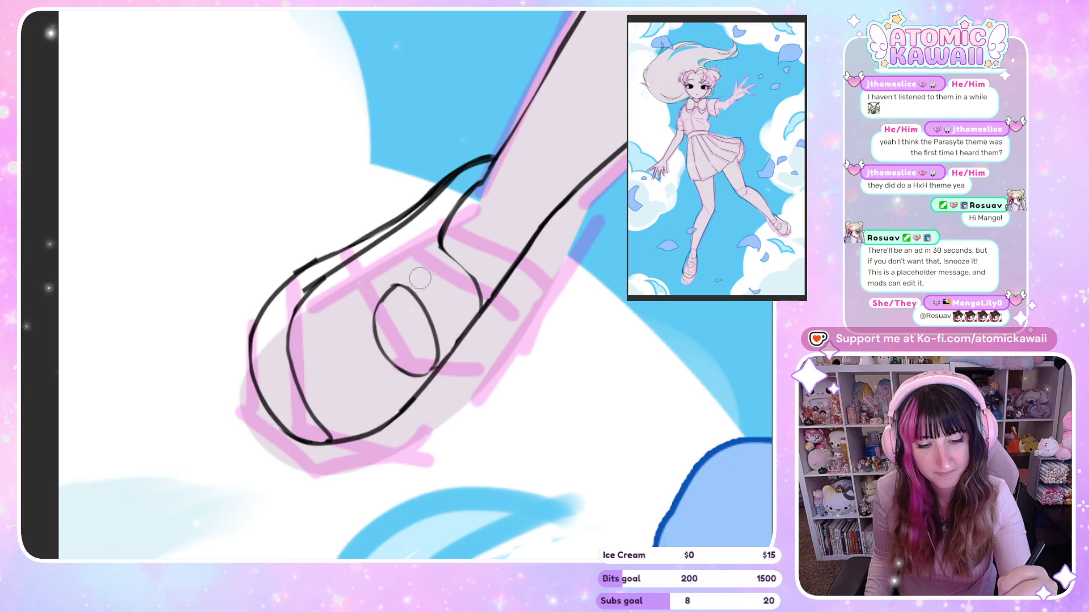
{"action": "key", "text": "h"}
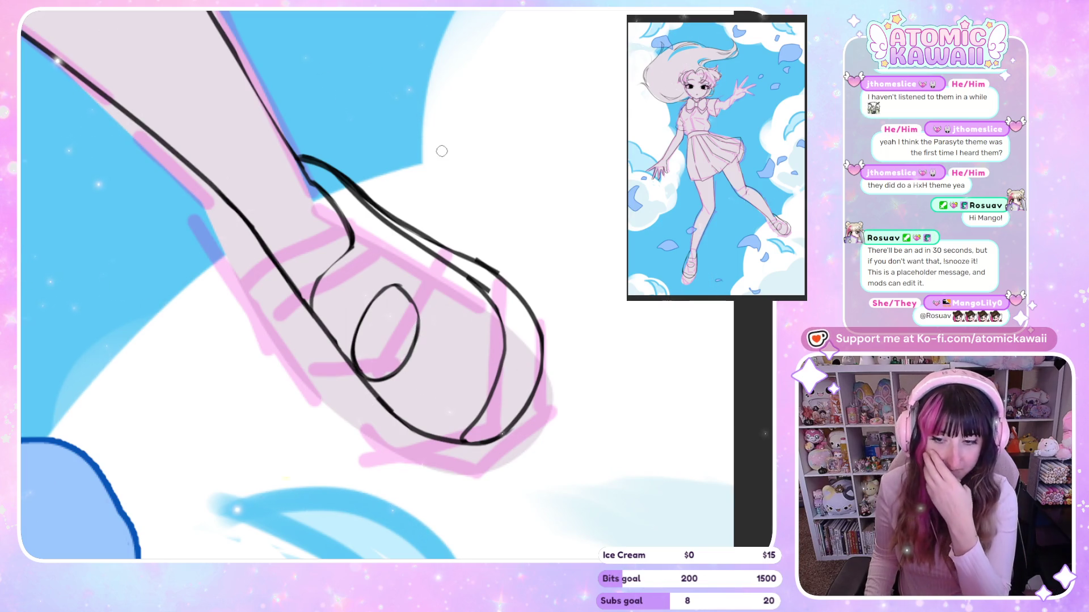
{"action": "scroll", "coordinate": [347, 182], "scroll_direction": "down", "scroll_amount": 5}
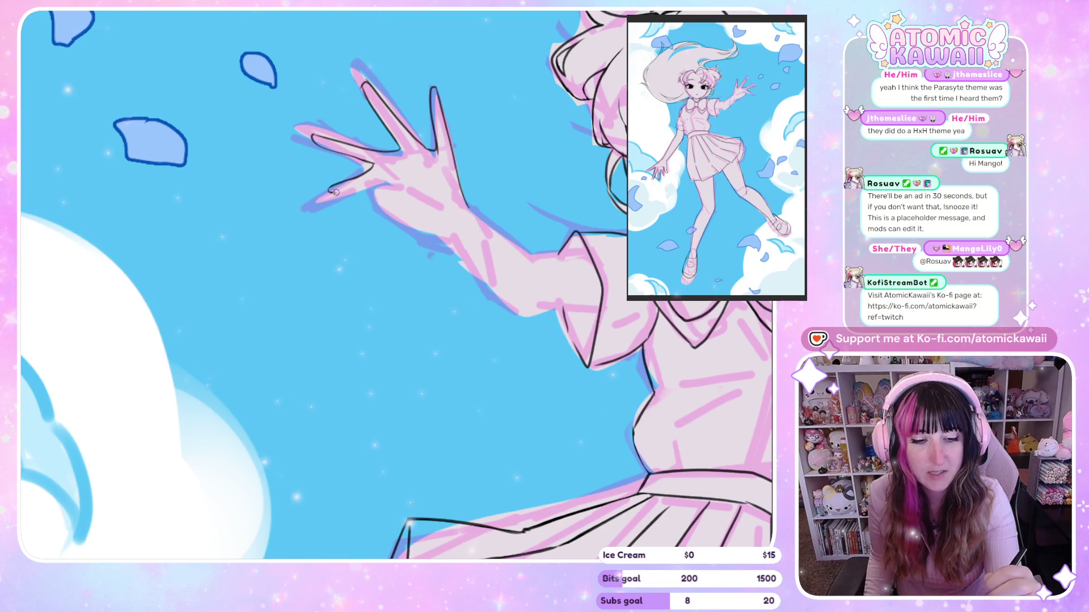
Step: Trace the raised hand's fingers and palm in black over the pink sketch, mirroring to check proportions
{"action": "key", "text": "m"}
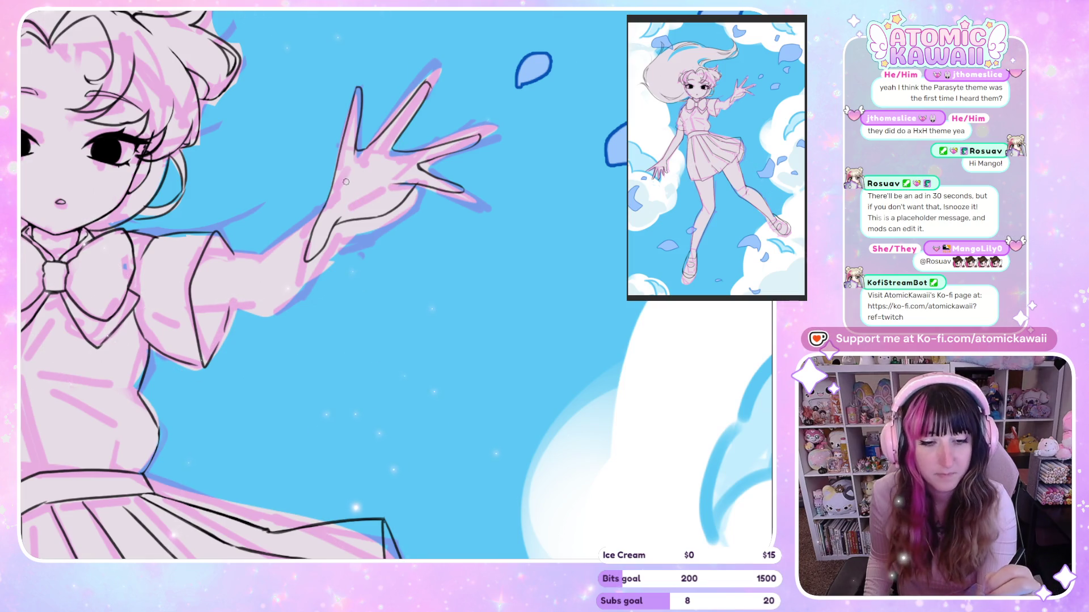
{"action": "key", "text": "h"}
{"action": "key", "text": "h"}
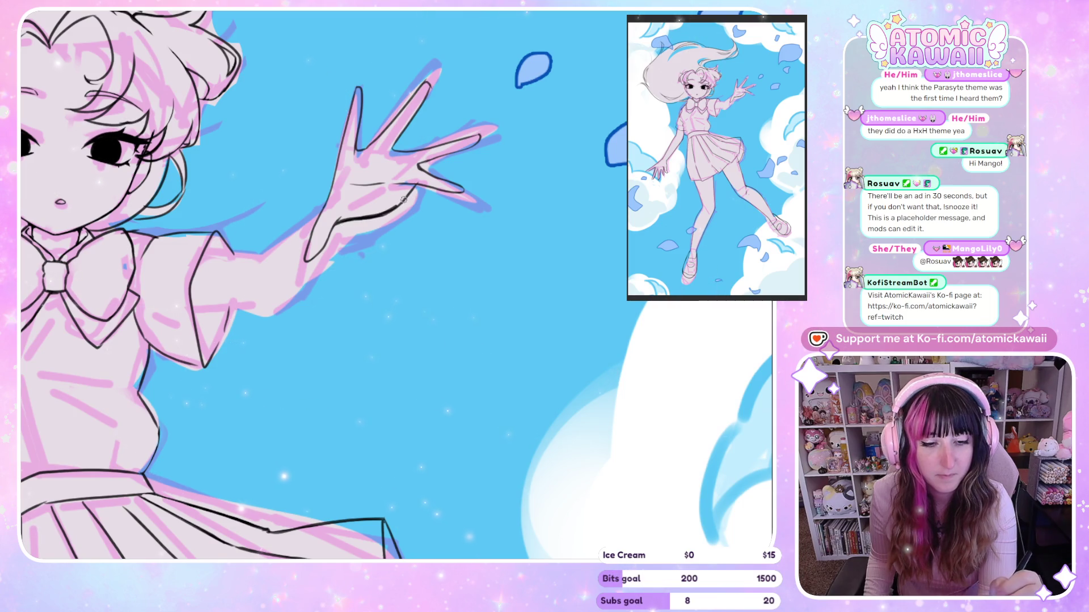
{"action": "scroll", "coordinate": [417, 181], "scroll_direction": "up", "scroll_amount": 3}
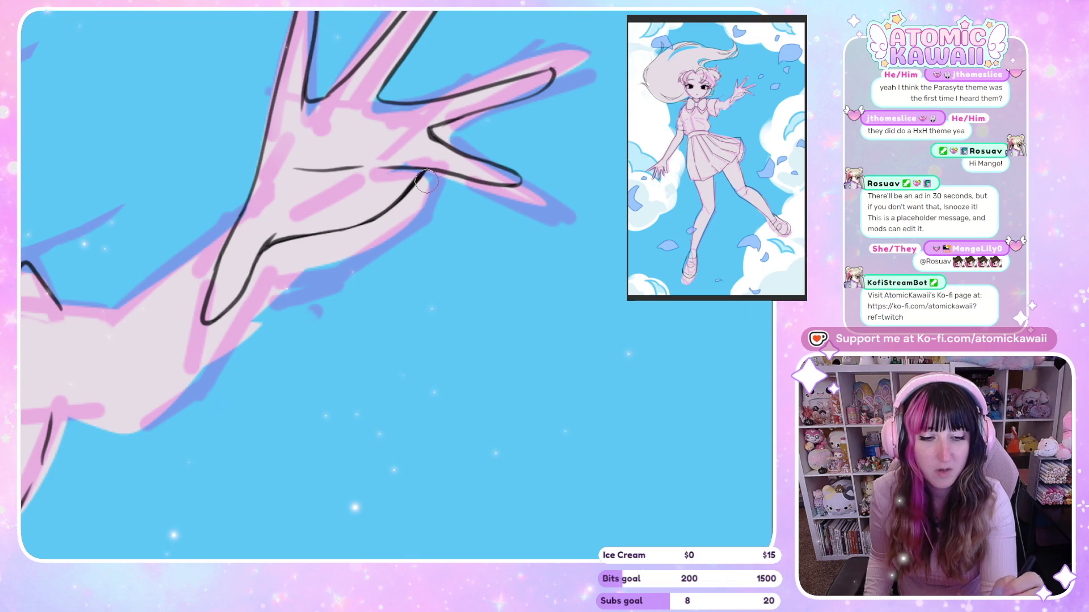
{"action": "key", "text": "m"}
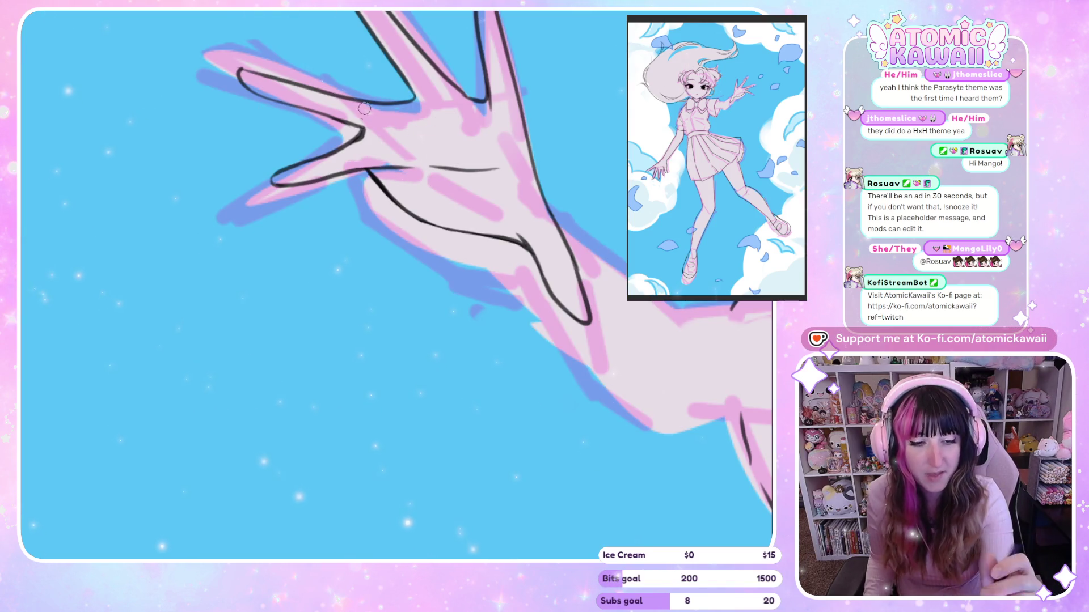
{"action": "key", "text": "m"}
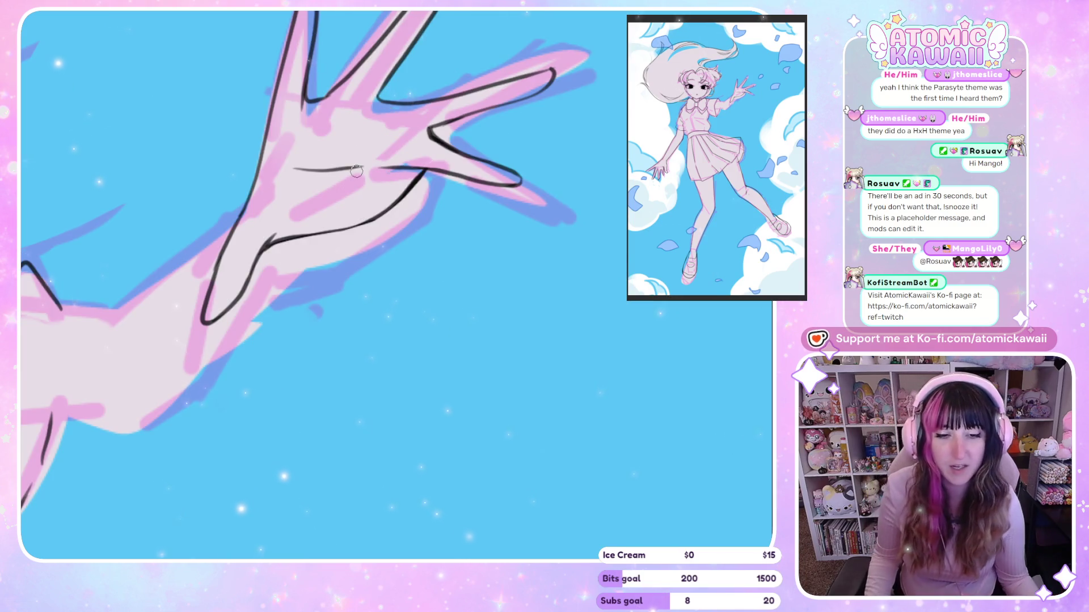
{"action": "scroll", "coordinate": [458, 198], "scroll_direction": "down", "scroll_amount": 2}
{"action": "scroll", "coordinate": [458, 198], "scroll_direction": "down", "scroll_amount": 2}
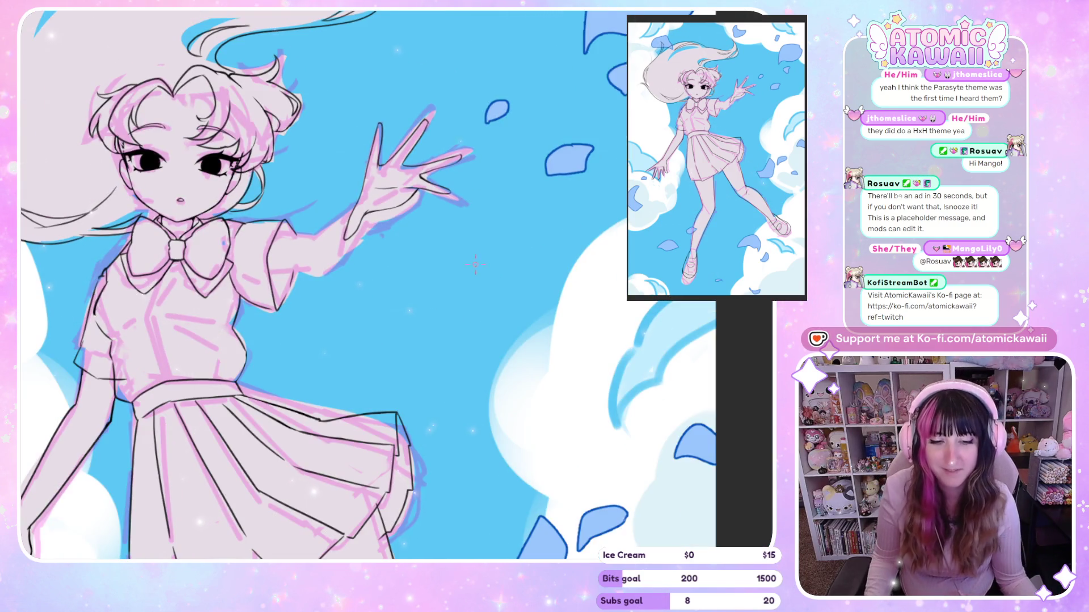
Step: Zoom out to the whole figure, then switch to the BINGO Artist Edition canvas
{"action": "scroll", "coordinate": [493, 234], "scroll_direction": "down", "scroll_amount": 1}
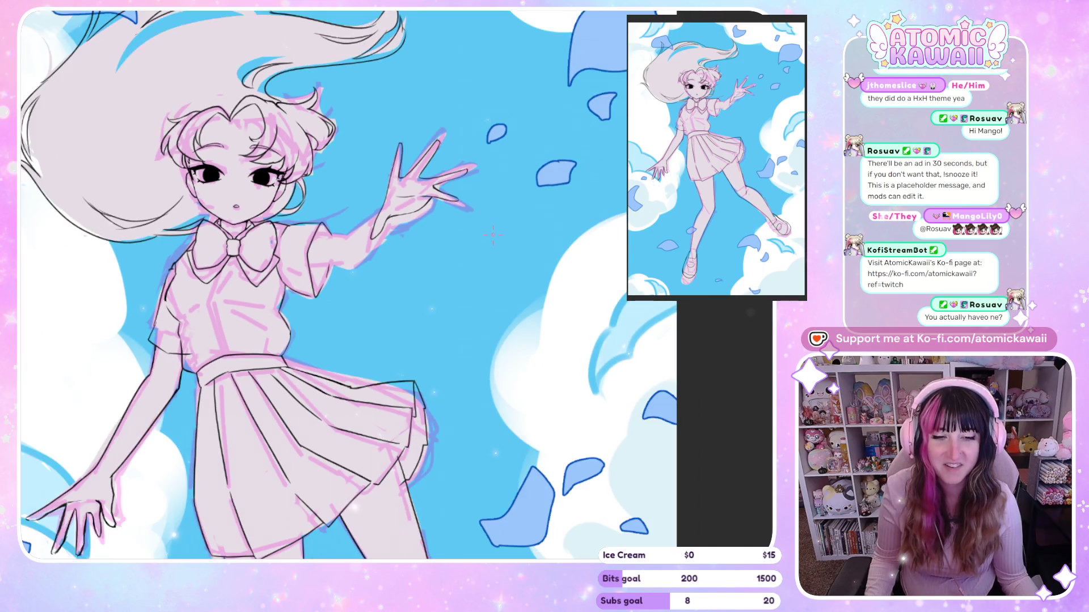
{"action": "scroll", "coordinate": [489, 222], "scroll_direction": "down", "scroll_amount": 1}
{"action": "scroll", "coordinate": [490, 221], "scroll_direction": "down", "scroll_amount": 1}
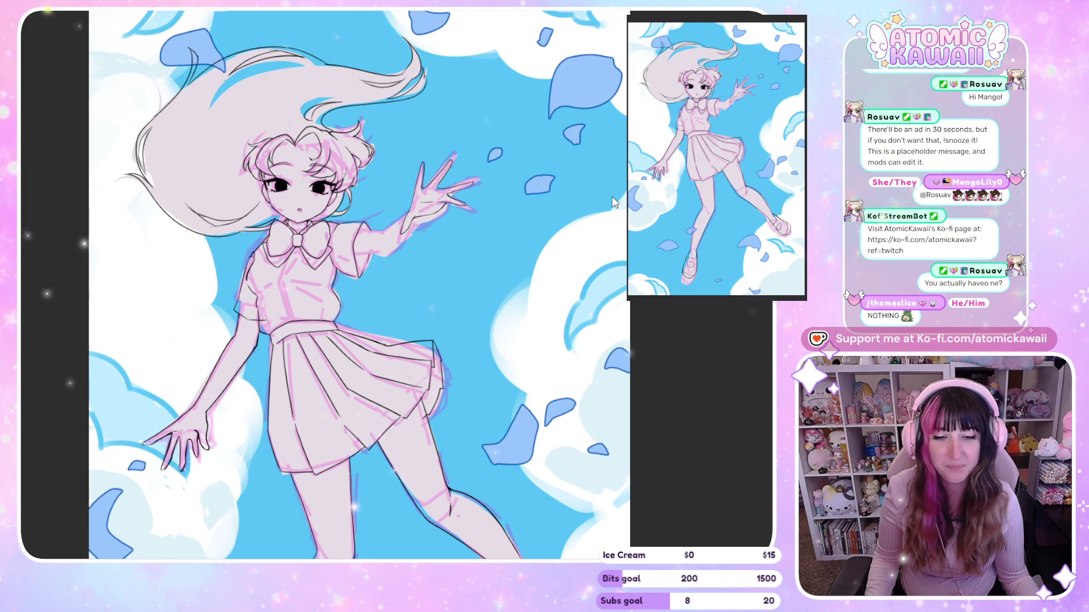
{"action": "key", "text": "ctrl+Tab"}
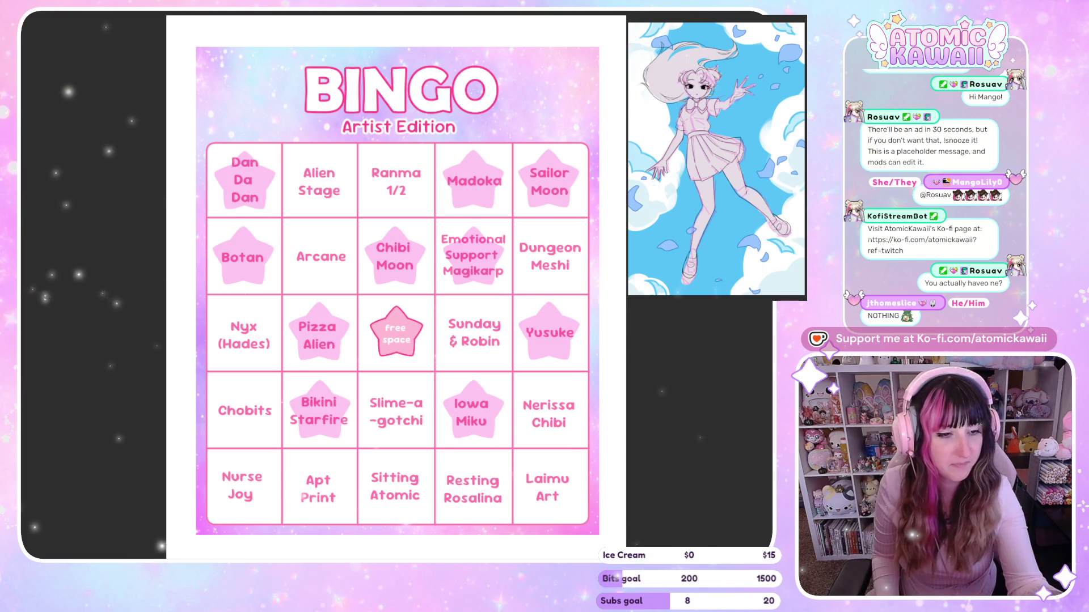
Step: Draw cyan strokes on the bingo card, then undo the diagonal line
{"action": "left_click_drag", "start_coordinate": [229, 448], "coordinate": [261, 449]}
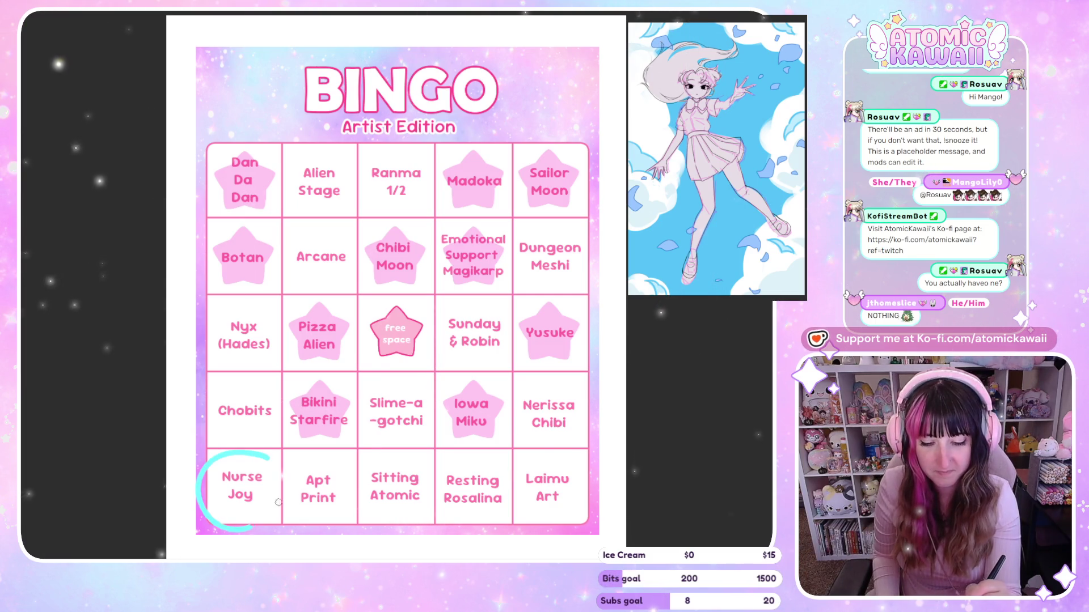
{"action": "left_click_drag", "start_coordinate": [390, 323], "coordinate": [560, 150]}
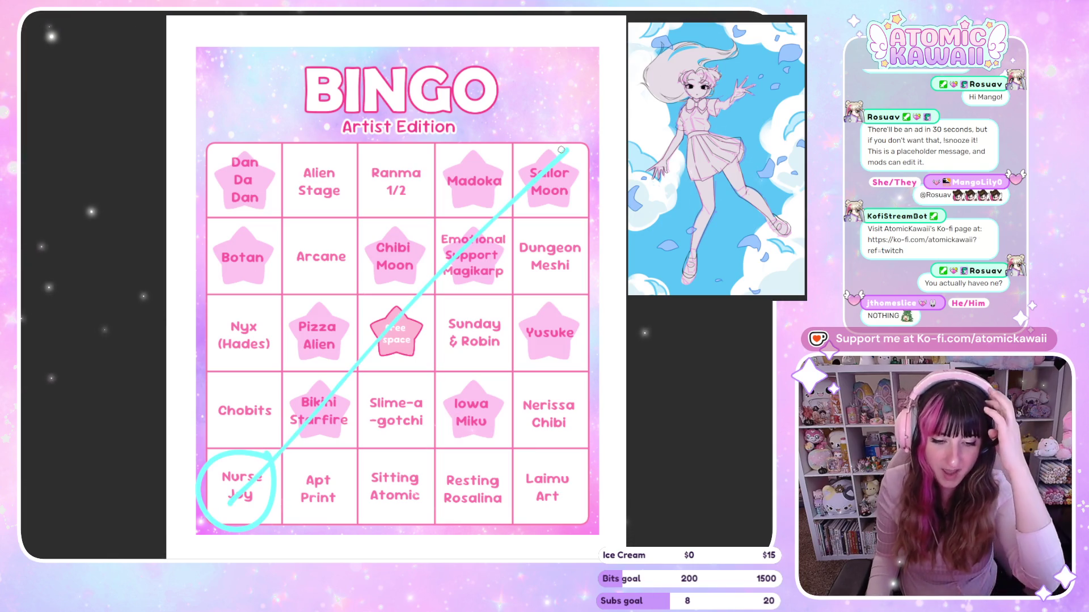
{"action": "key", "text": "ctrl+z"}
{"action": "key", "text": "ctrl+z"}
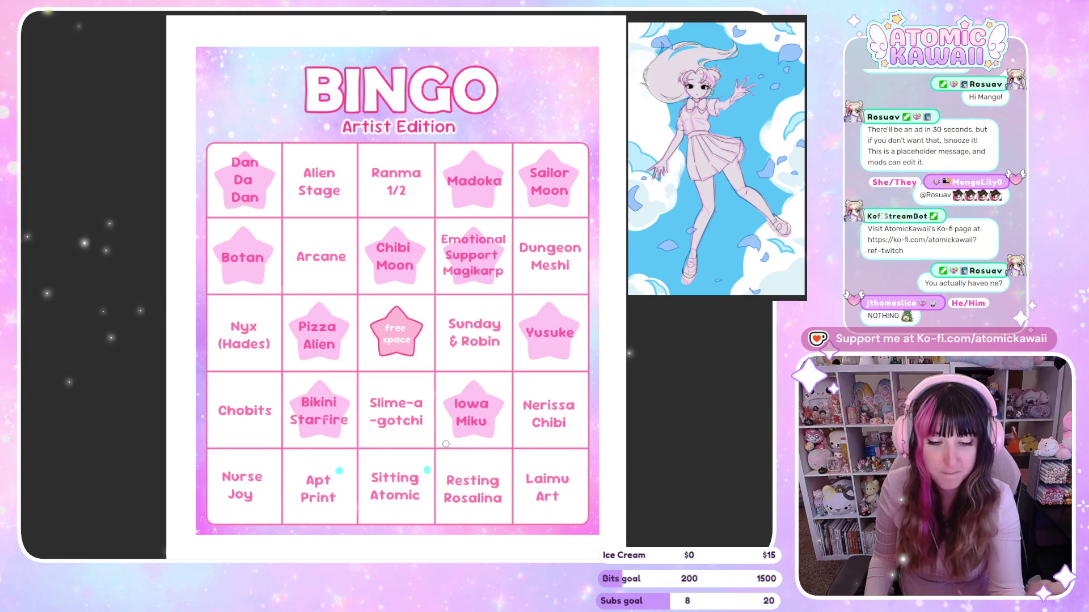
Step: Dot the Laimu Art, Nerissa Chibi and Sunday & Robin squares in cyan, then switch to the Vi figure canvas
{"action": "left_click", "coordinate": [575, 466]}
{"action": "left_click", "coordinate": [578, 387]}
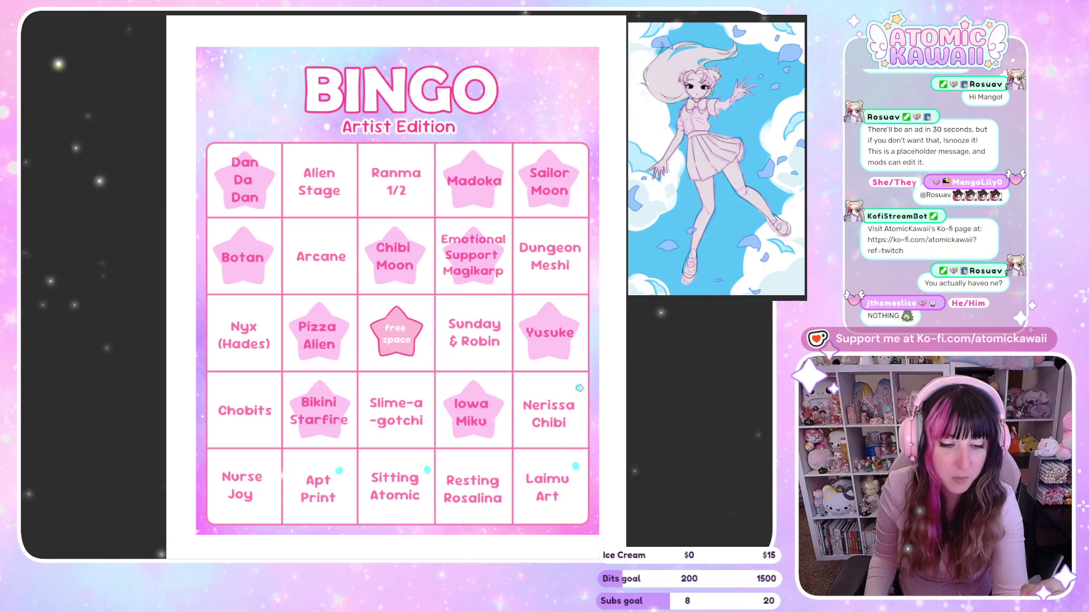
{"action": "left_click", "coordinate": [497, 310]}
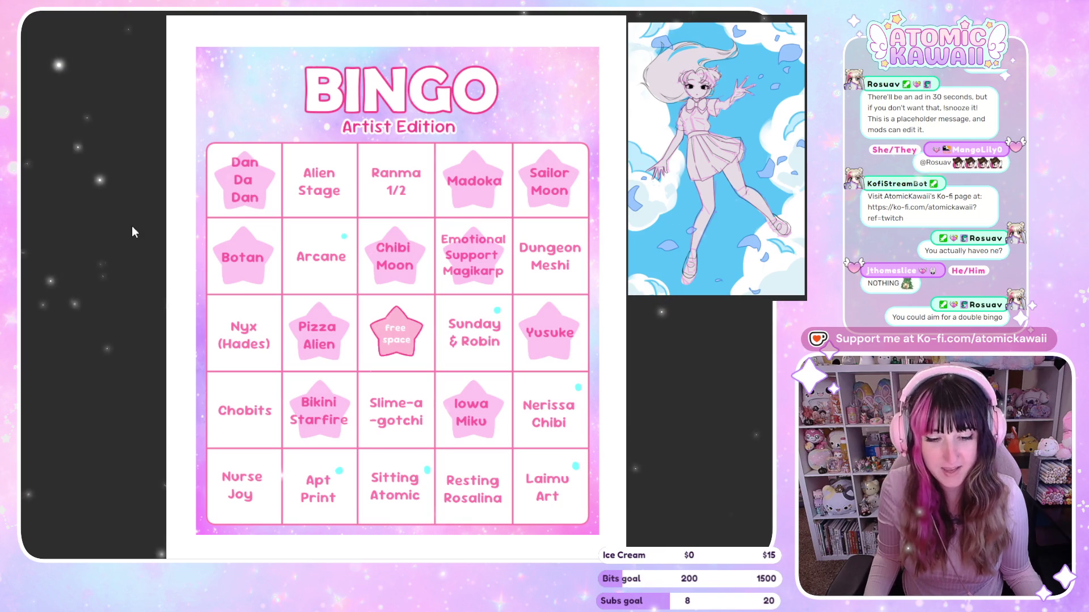
{"action": "key", "text": "ctrl+Tab"}
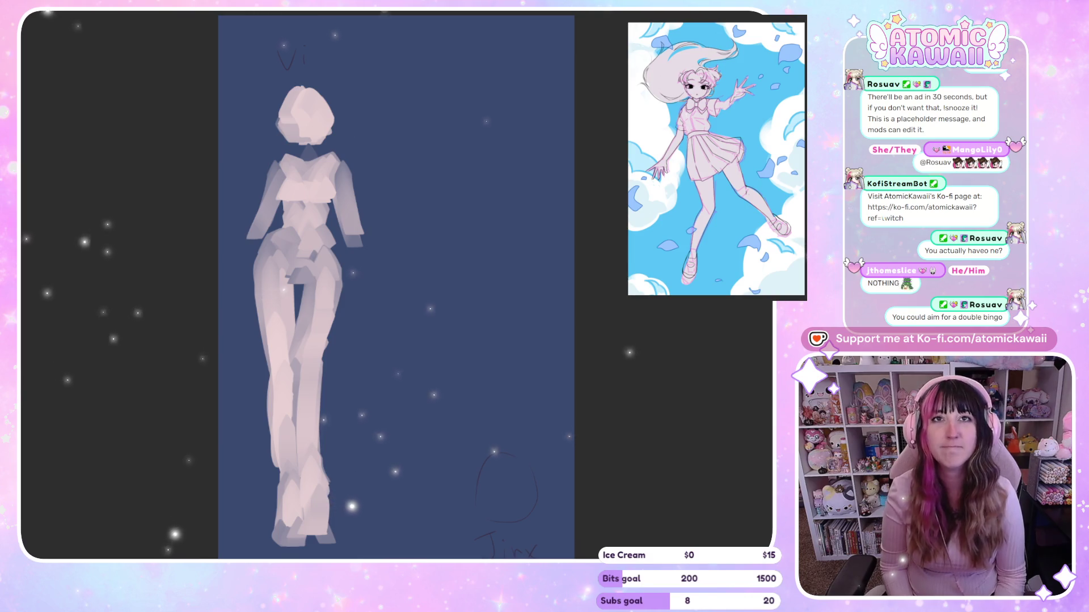
{"action": "scroll", "coordinate": [521, 263], "scroll_direction": "down", "scroll_amount": 1}
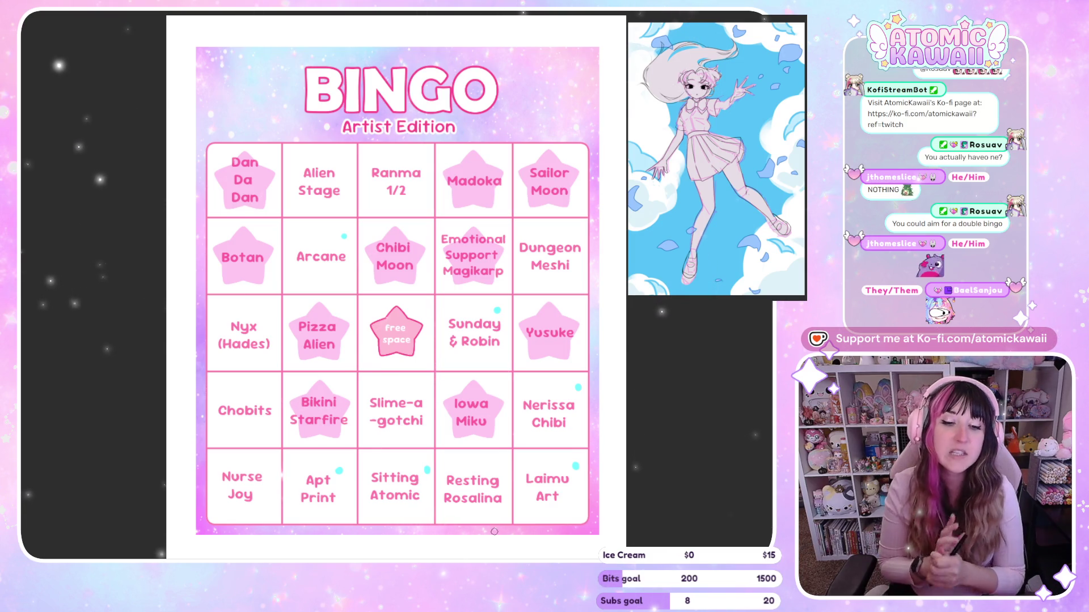
Step: Dot the Slime-a-gotchi square, then cycle canvases back to the girl-in-clouds illustration
{"action": "left_click", "coordinate": [420, 391]}
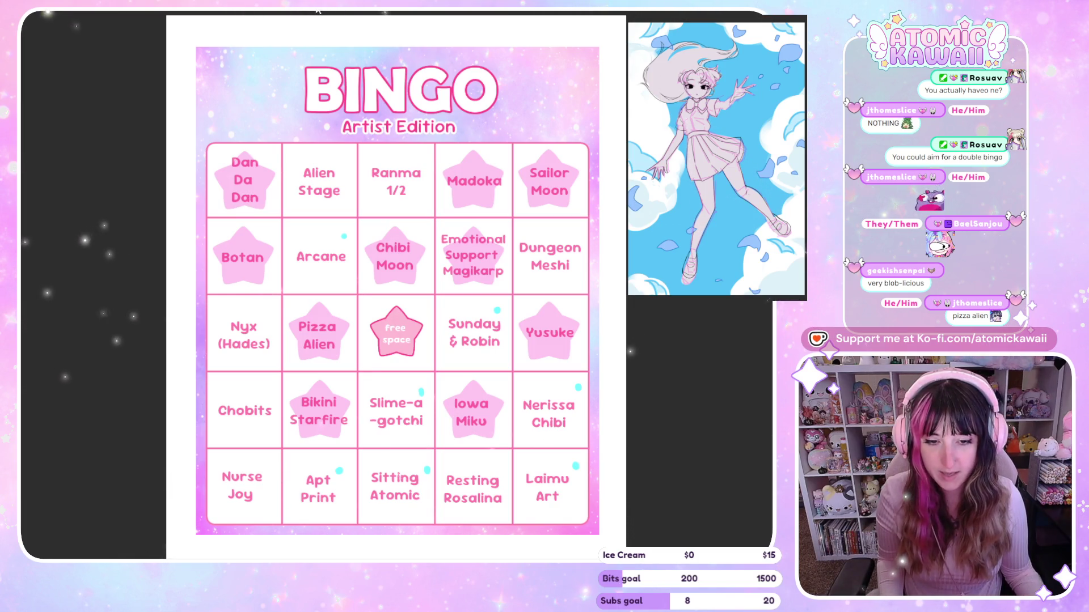
{"action": "key", "text": "ctrl+Tab"}
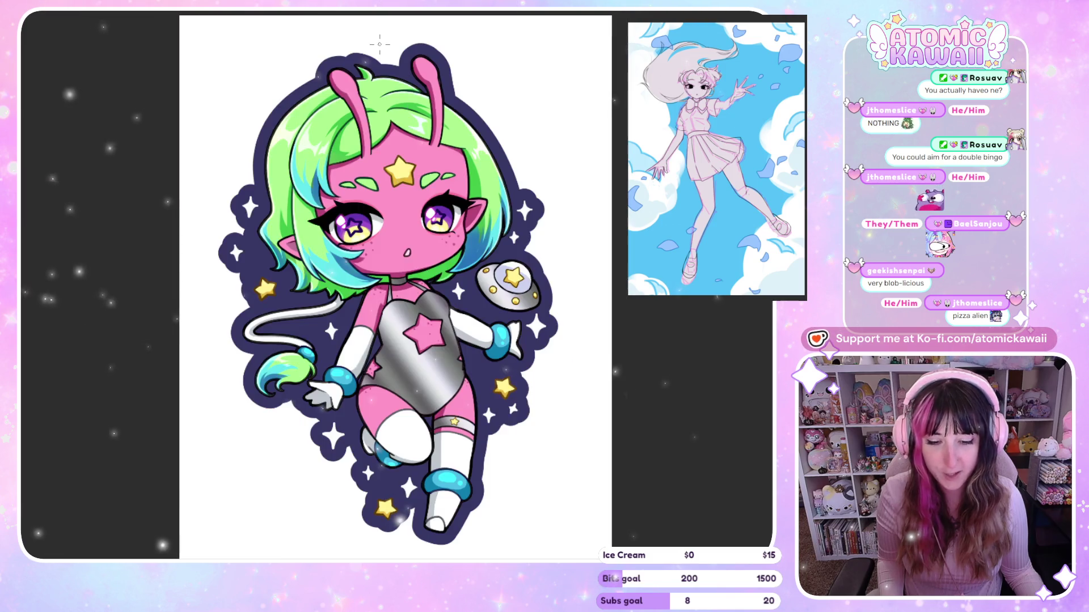
{"action": "key", "text": "ctrl+Tab"}
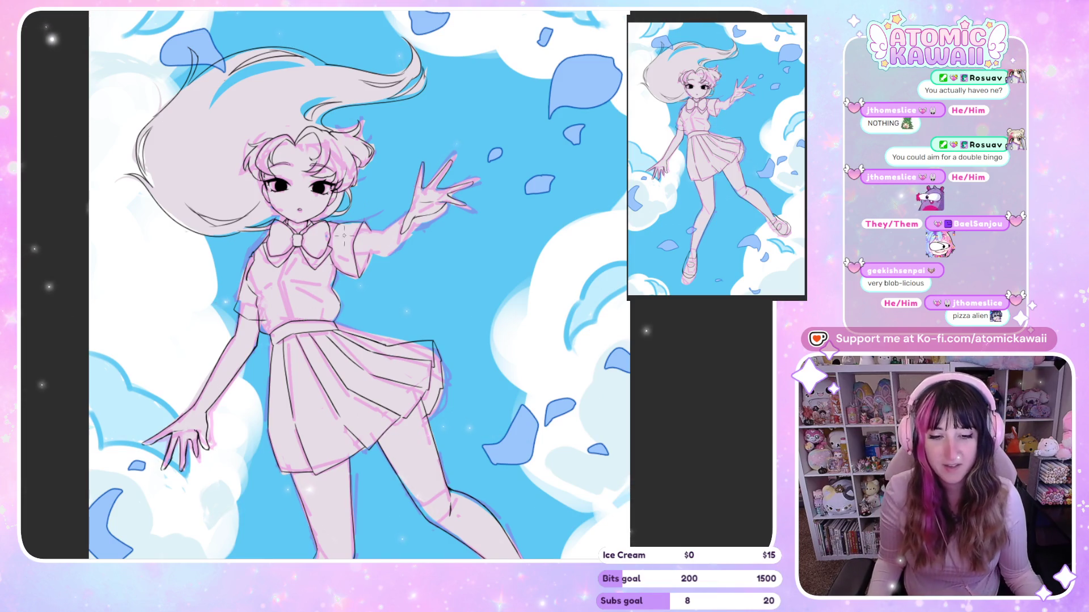
{"action": "key", "text": "ctrl+0"}
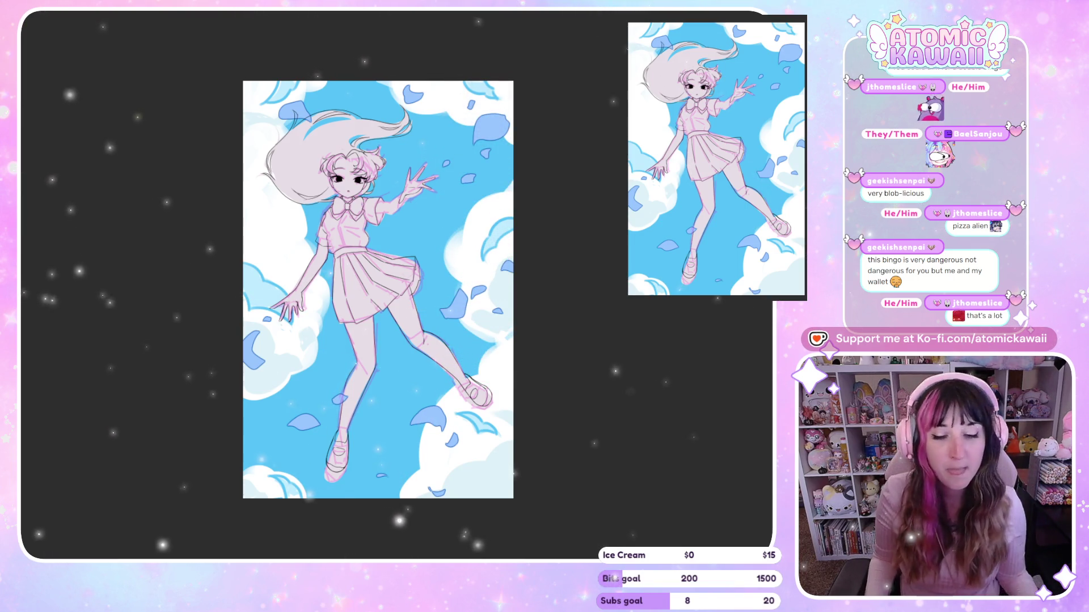
{"action": "key", "text": "ctrl+plus"}
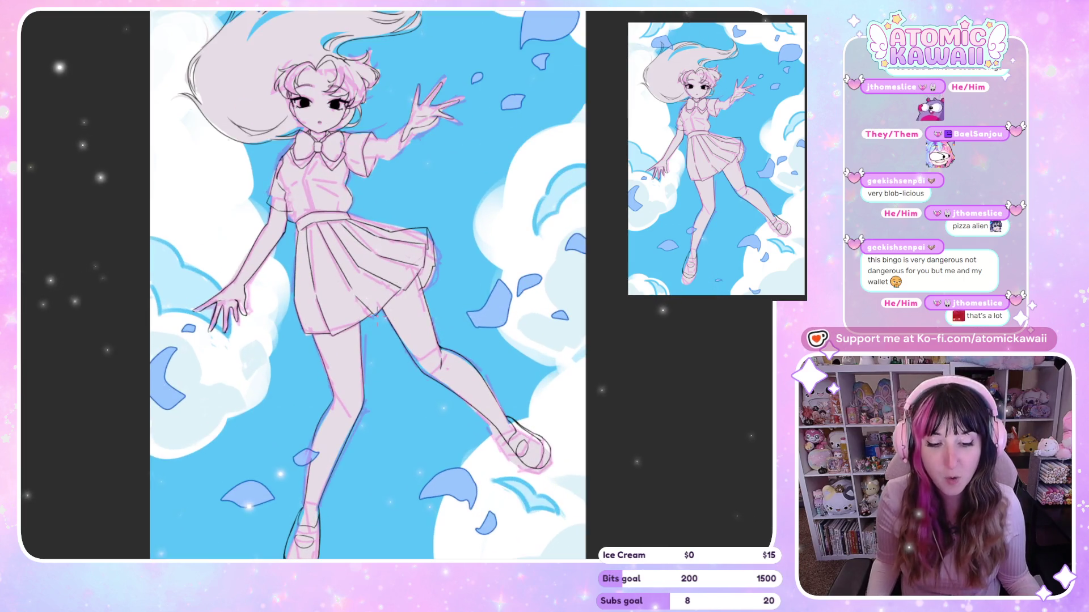
{"action": "key", "text": "ctrl+plus"}
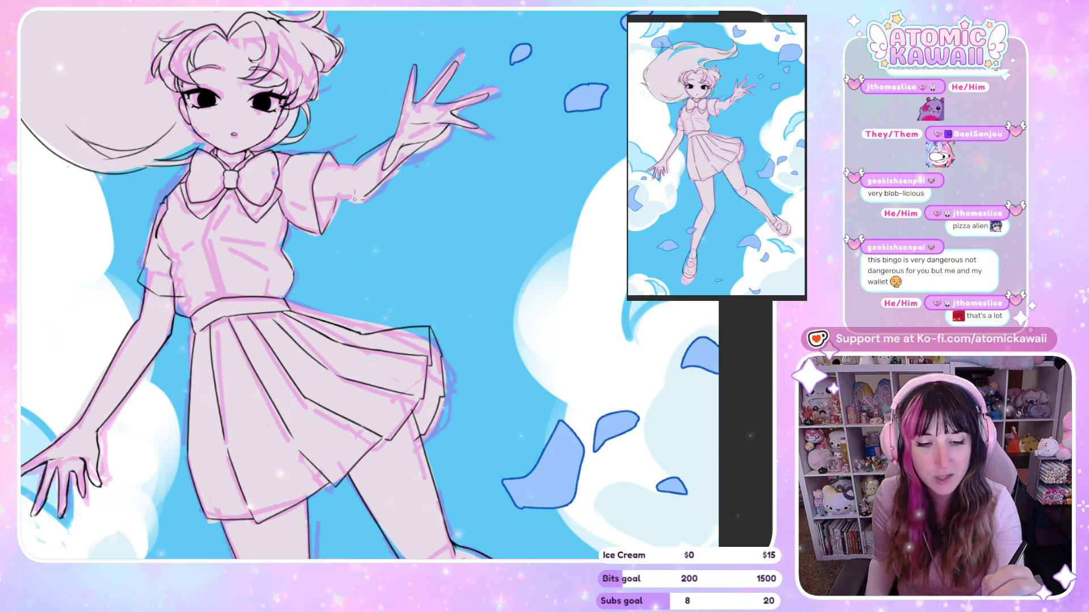
{"action": "key", "text": "m"}
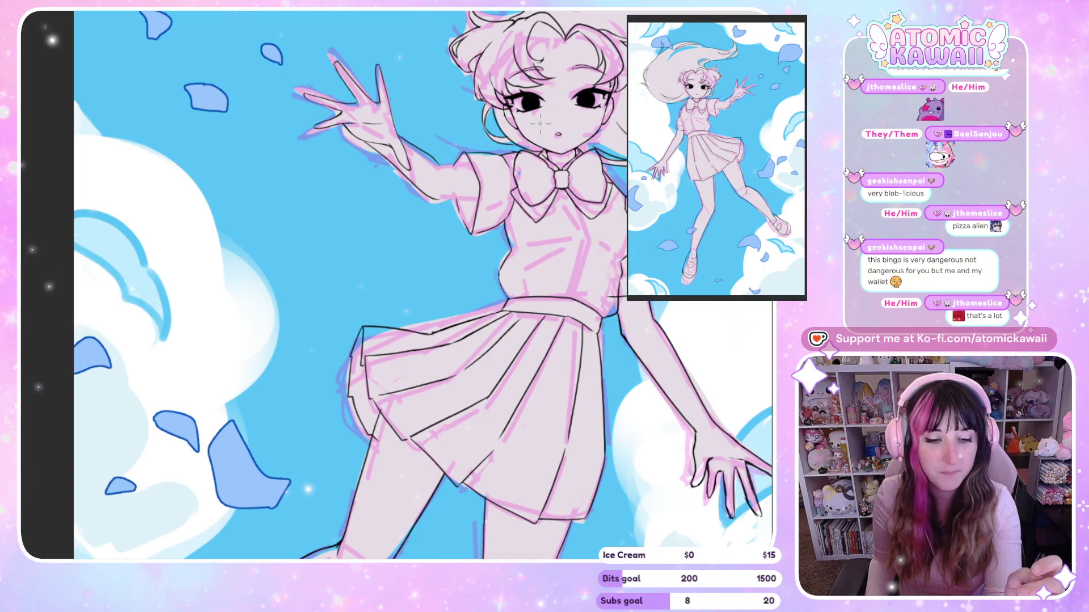
{"action": "key", "text": "m"}
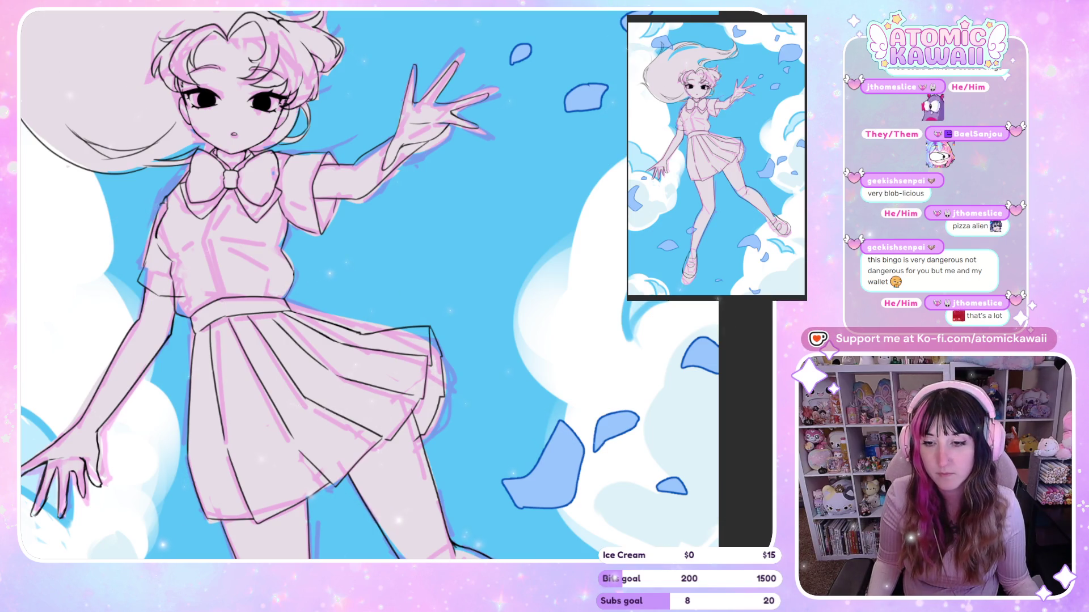
{"action": "scroll", "coordinate": [90, 101], "scroll_direction": "down", "scroll_amount": 3}
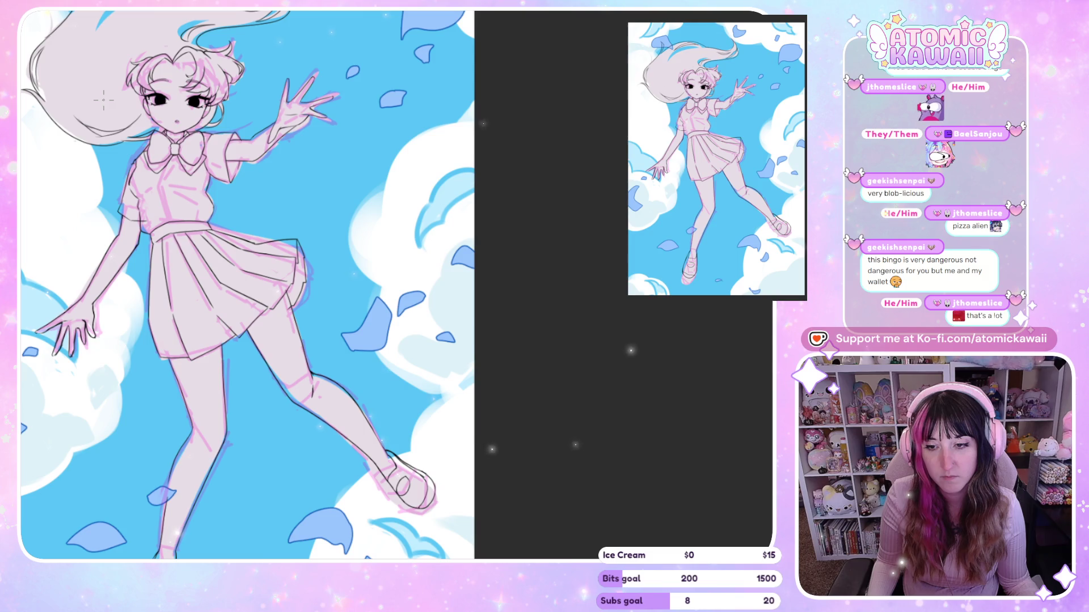
{"action": "scroll", "coordinate": [602, 372], "scroll_direction": "down", "scroll_amount": 3}
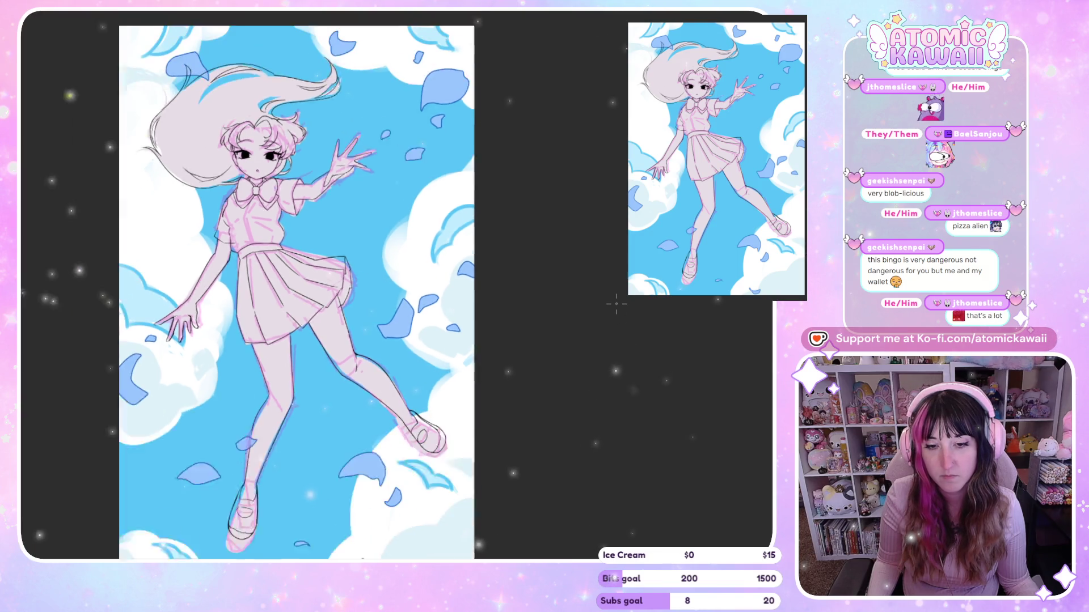
{"action": "scroll", "coordinate": [304, 65], "scroll_direction": "up", "scroll_amount": 6}
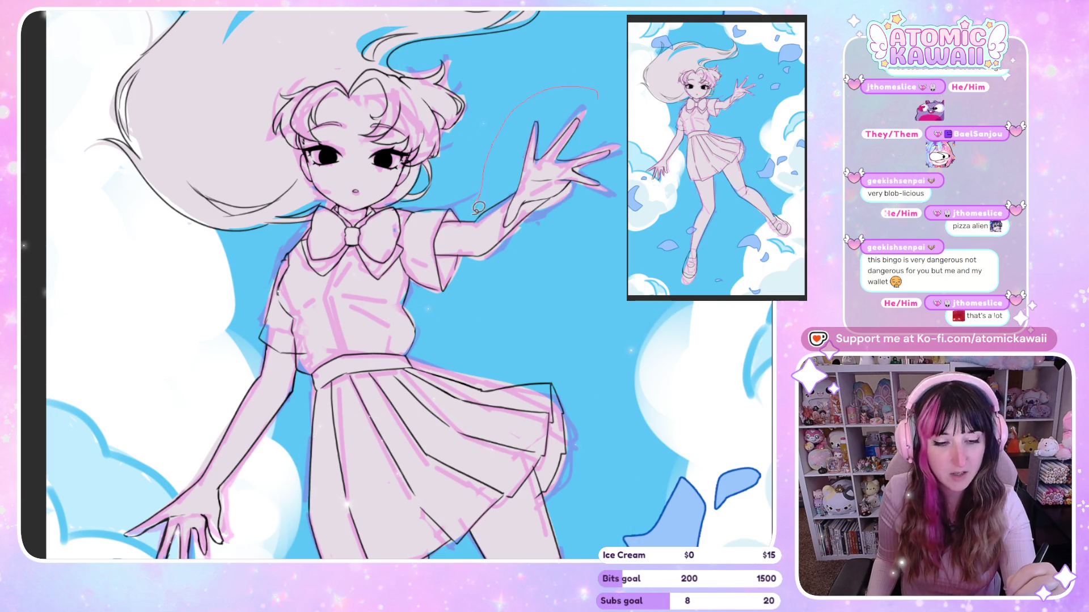
{"action": "left_click_drag", "start_coordinate": [617, 246], "coordinate": [623, 238]}
Step: Scale the selected hand up slightly, rotate it a little, nudge it upward, apply and deselect
{"action": "left_click", "coordinate": [618, 321]}
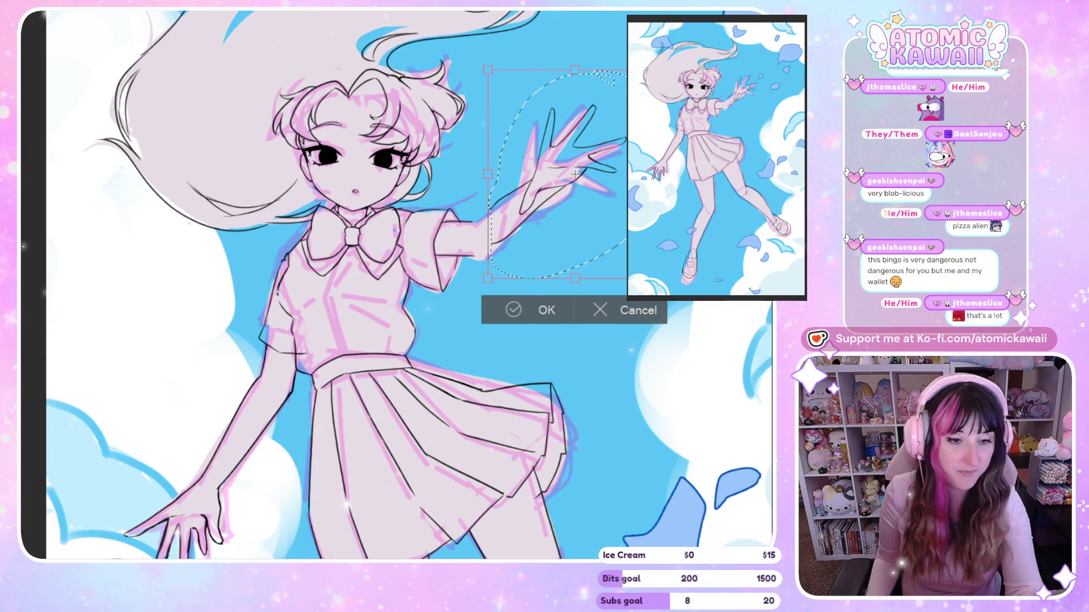
{"action": "left_click_drag", "start_coordinate": [661, 70], "coordinate": [675, 51]}
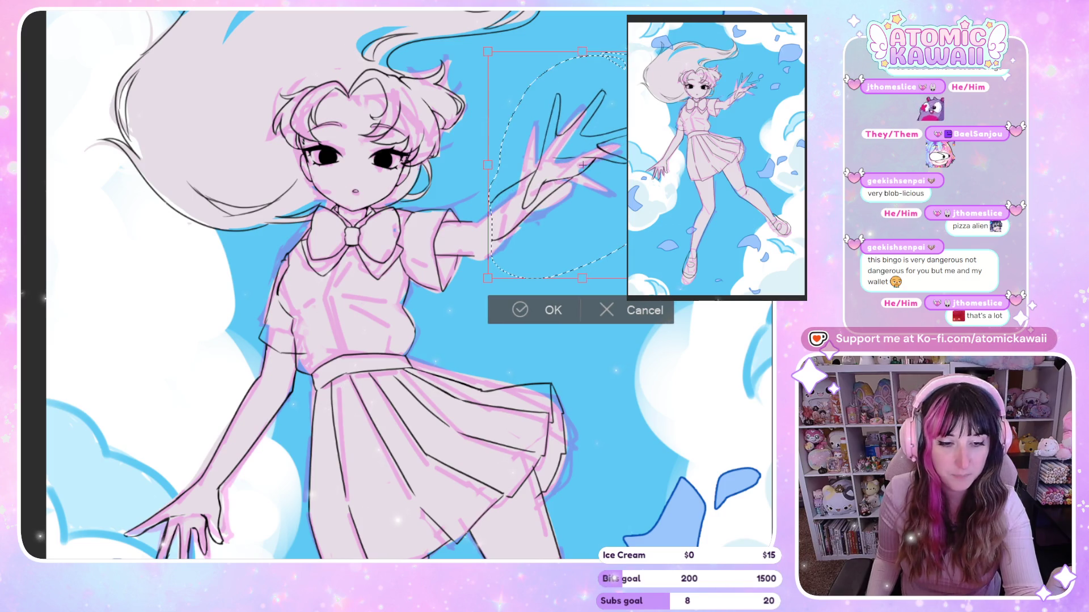
{"action": "key", "text": "ctrl+z"}
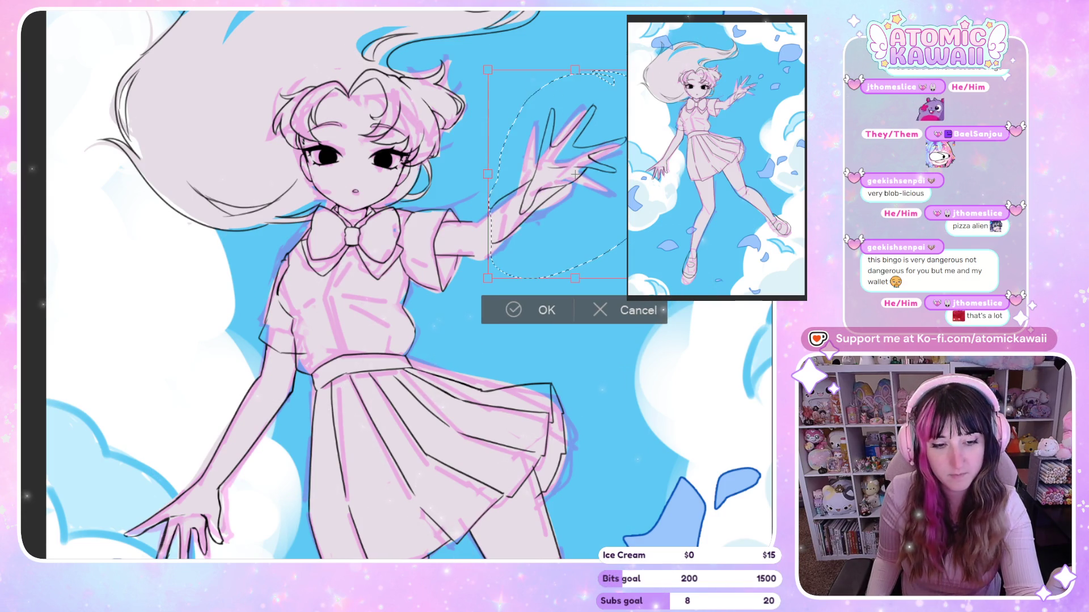
{"action": "left_click_drag", "start_coordinate": [661, 70], "coordinate": [664, 65]}
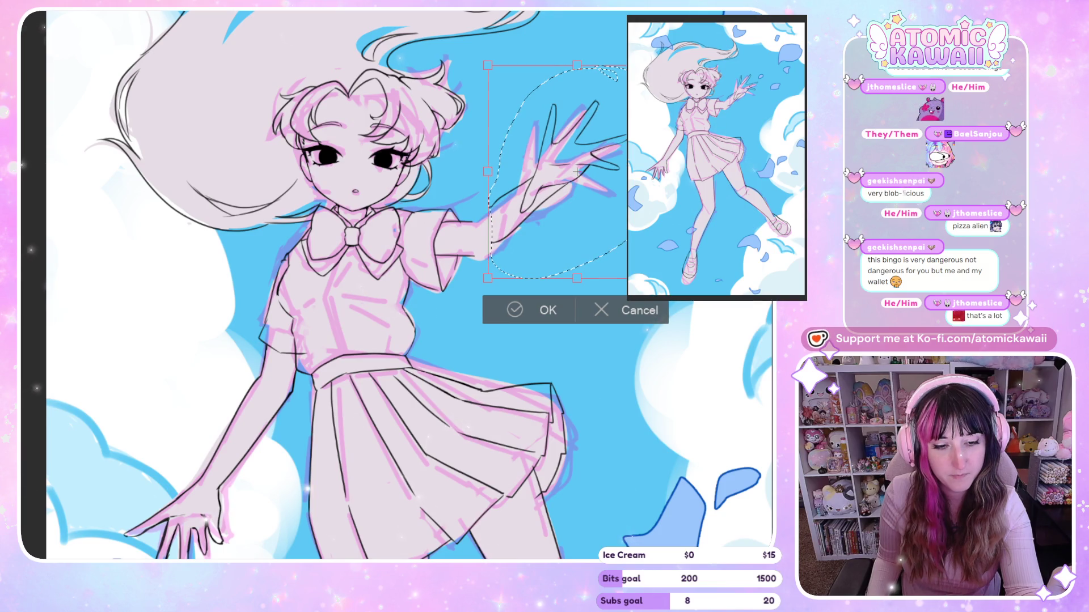
{"action": "left_click_drag", "start_coordinate": [479, 287], "coordinate": [486, 292]}
{"action": "mouse_move", "coordinate": [576, 171]}
{"action": "left_mouse_down"}
{"action": "mouse_move", "coordinate": [559, 188]}
{"action": "mouse_move", "coordinate": [575, 175]}
{"action": "left_mouse_up"}
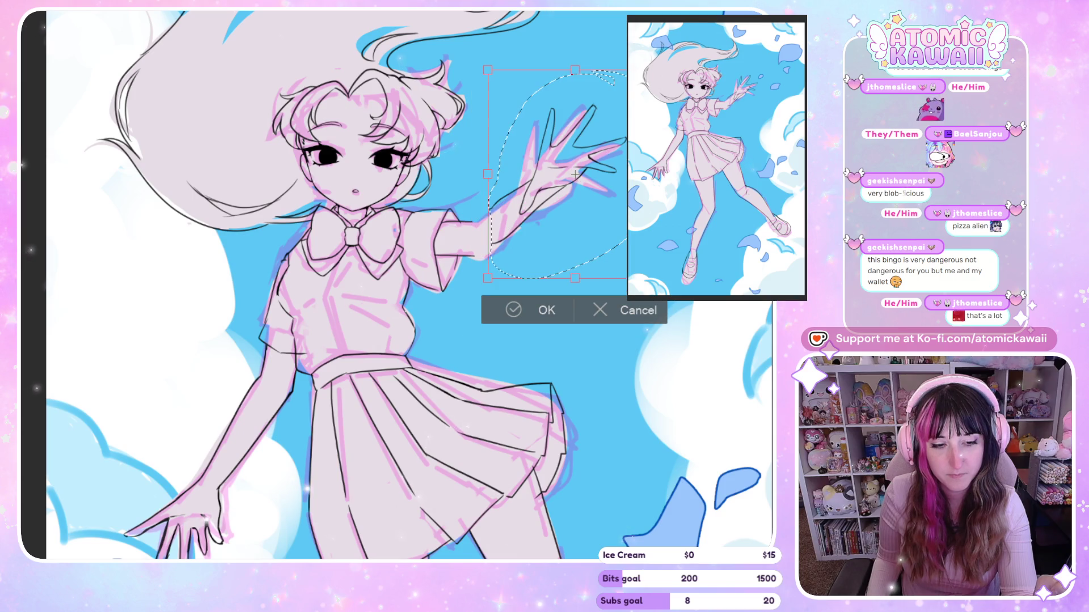
{"action": "left_click", "coordinate": [559, 306]}
{"action": "key", "text": "ctrl+d"}
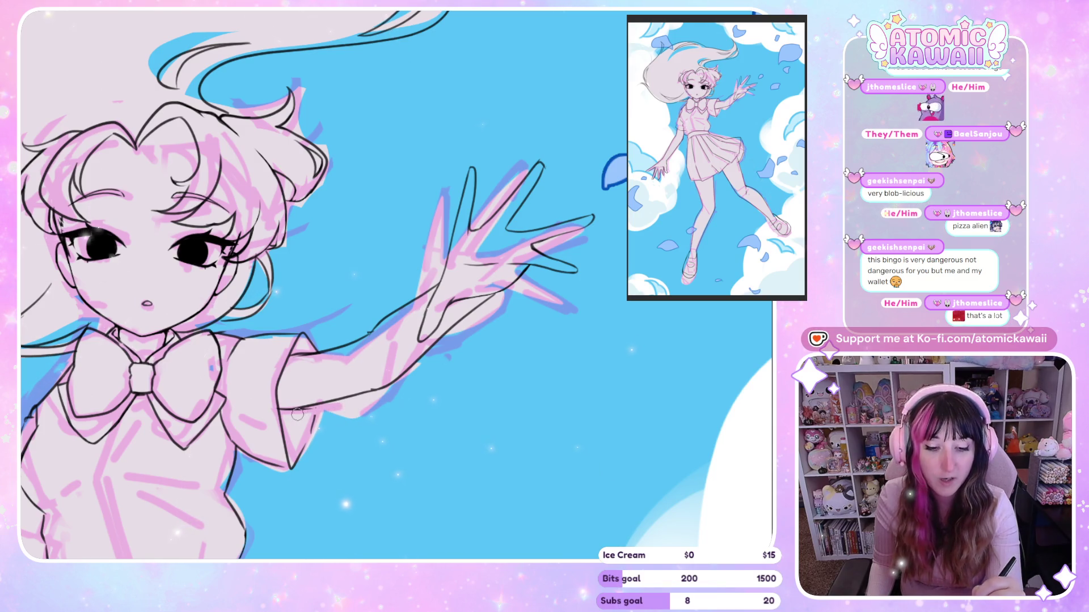
Step: Ink the face, bow and reaching hand, mirroring to check, then fit the canvas to the window
{"action": "key", "text": "m"}
{"action": "key", "text": "m"}
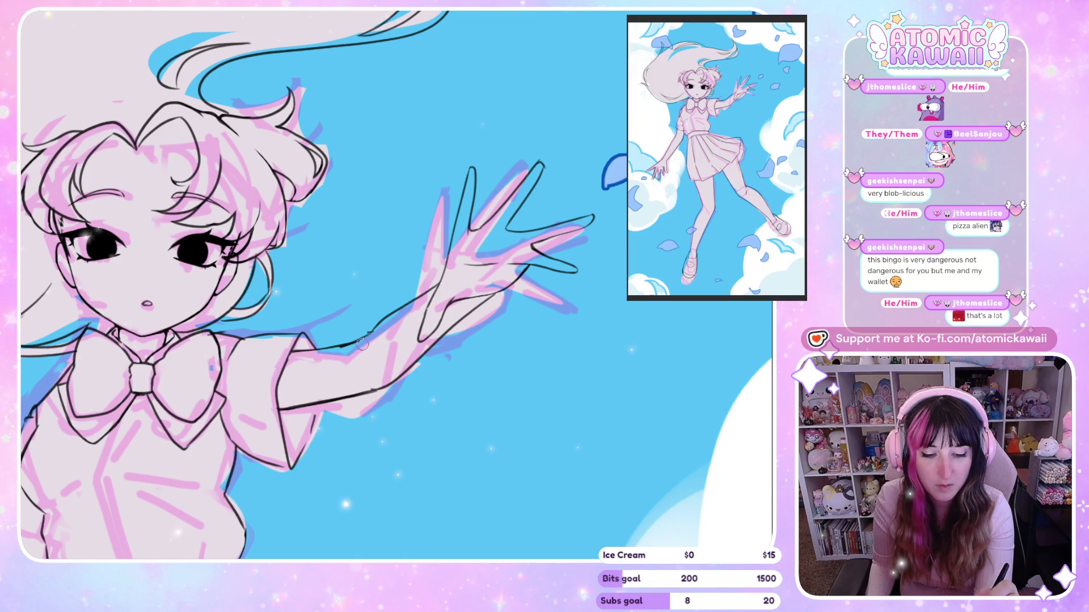
{"action": "key", "text": "h"}
{"action": "key", "text": "h"}
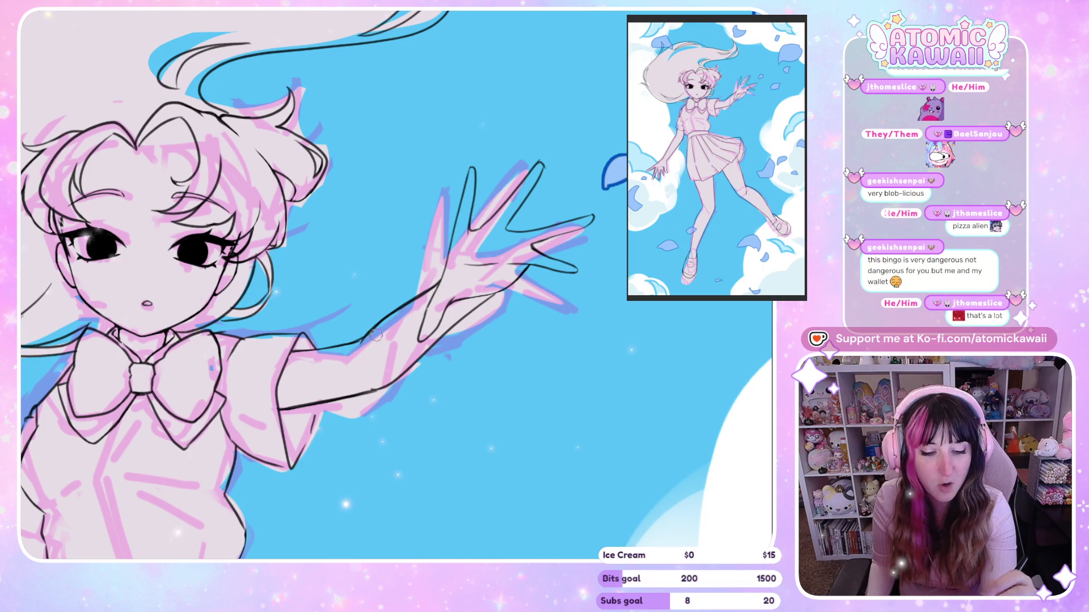
{"action": "key", "text": "h"}
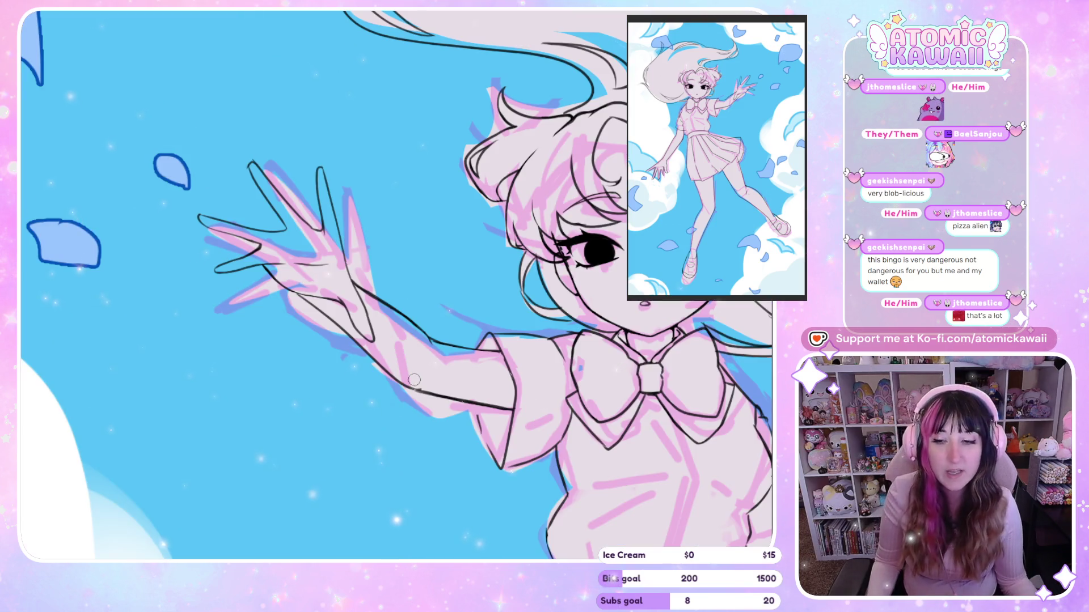
{"action": "key", "text": "h"}
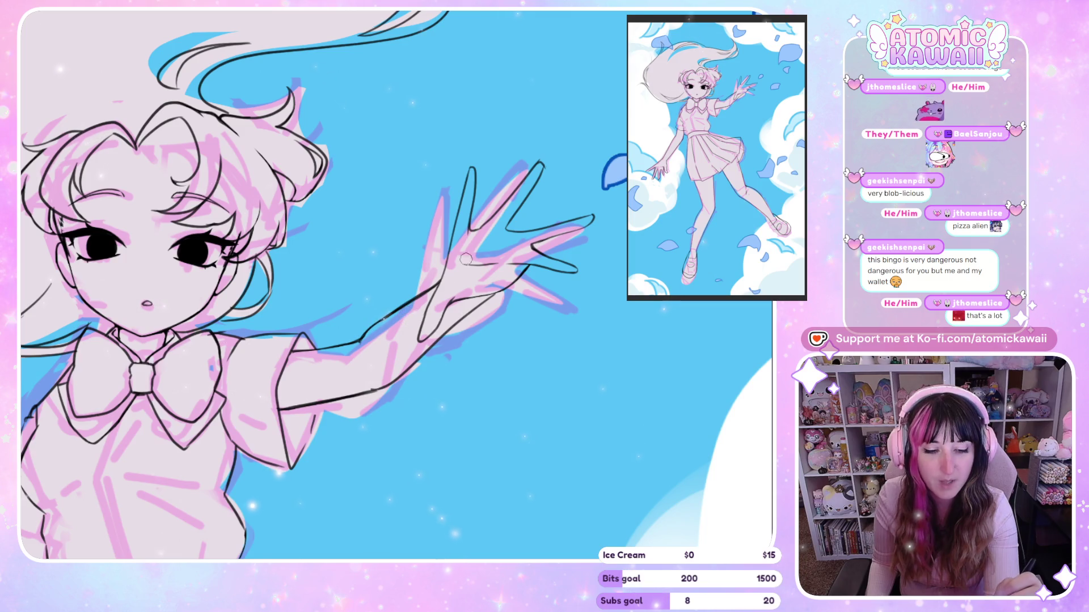
{"action": "key", "text": "m"}
{"action": "key", "text": "ctrl+0"}
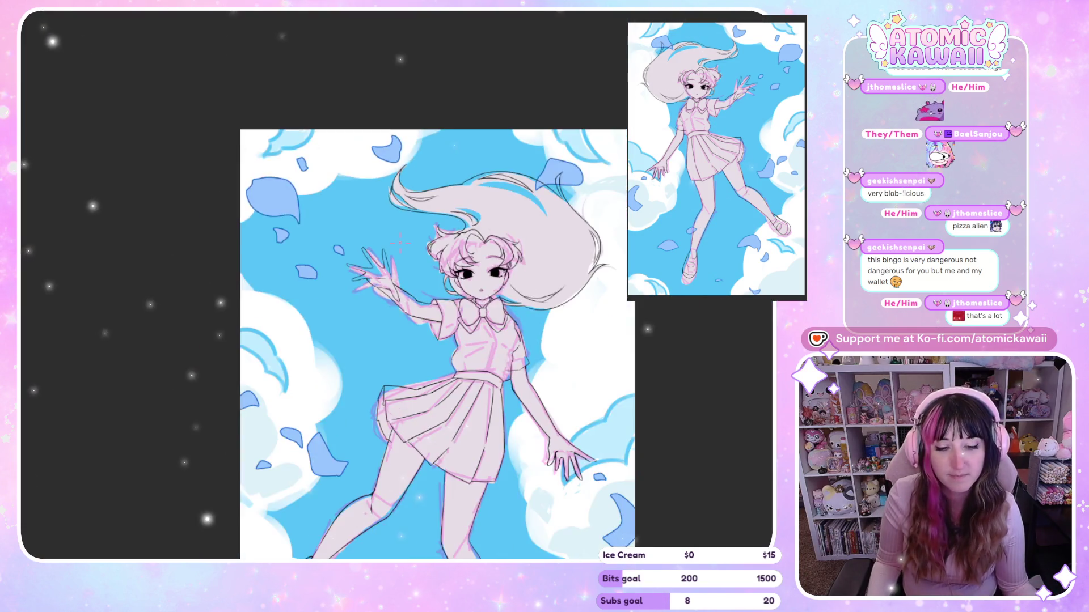
Step: Hide the pink sketch layer and zoom around to review the black lineart over the sky
{"action": "key", "text": "m"}
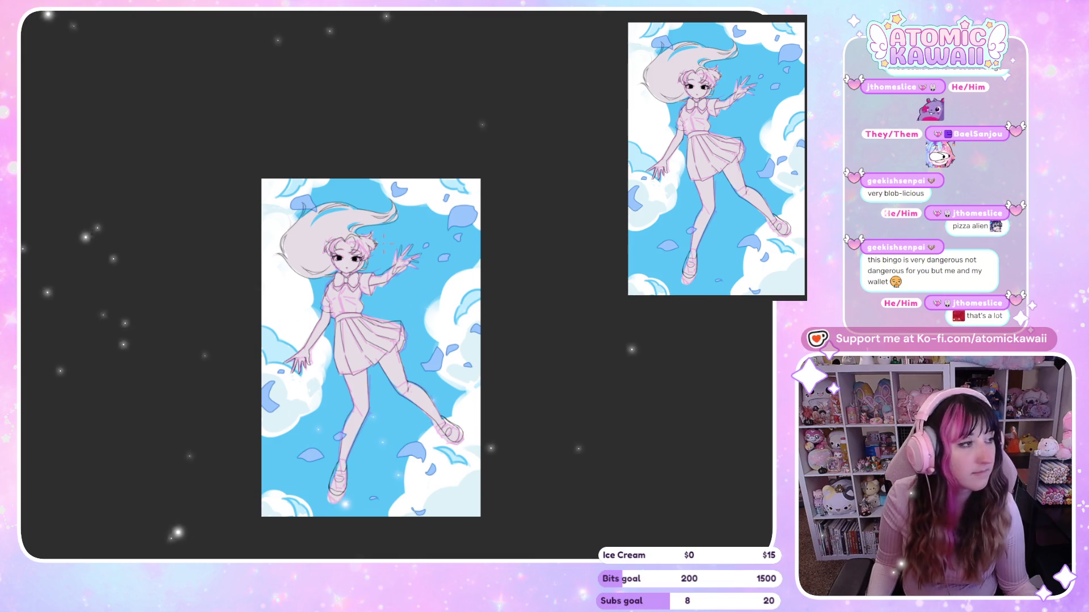
{"action": "scroll", "coordinate": [369, 270], "scroll_direction": "up", "scroll_amount": 6}
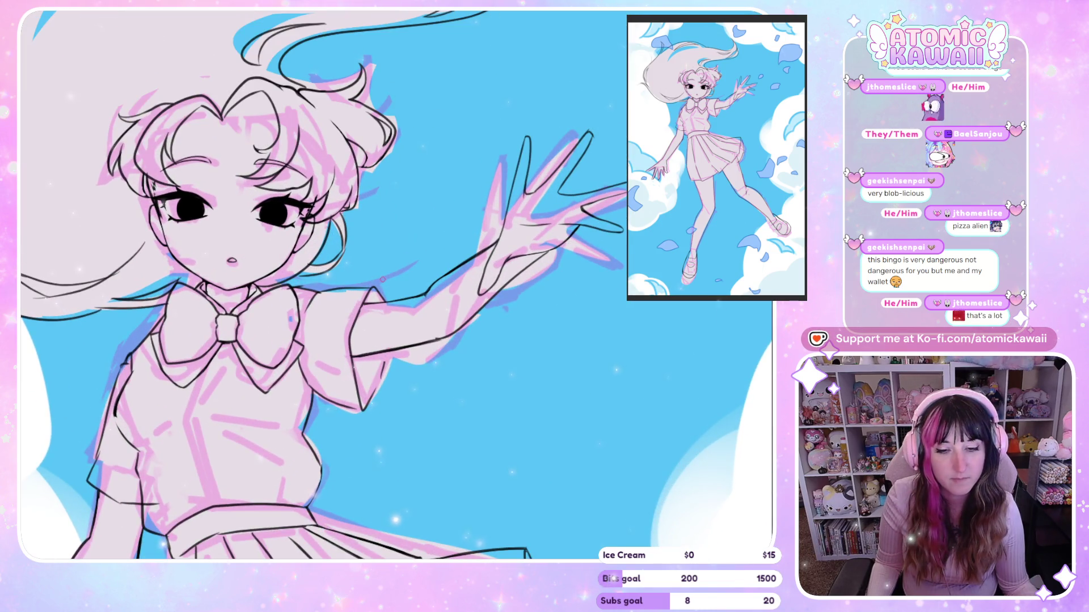
{"action": "scroll", "coordinate": [398, 275], "scroll_direction": "up", "scroll_amount": 2}
{"action": "scroll", "coordinate": [398, 275], "scroll_direction": "up", "scroll_amount": 2}
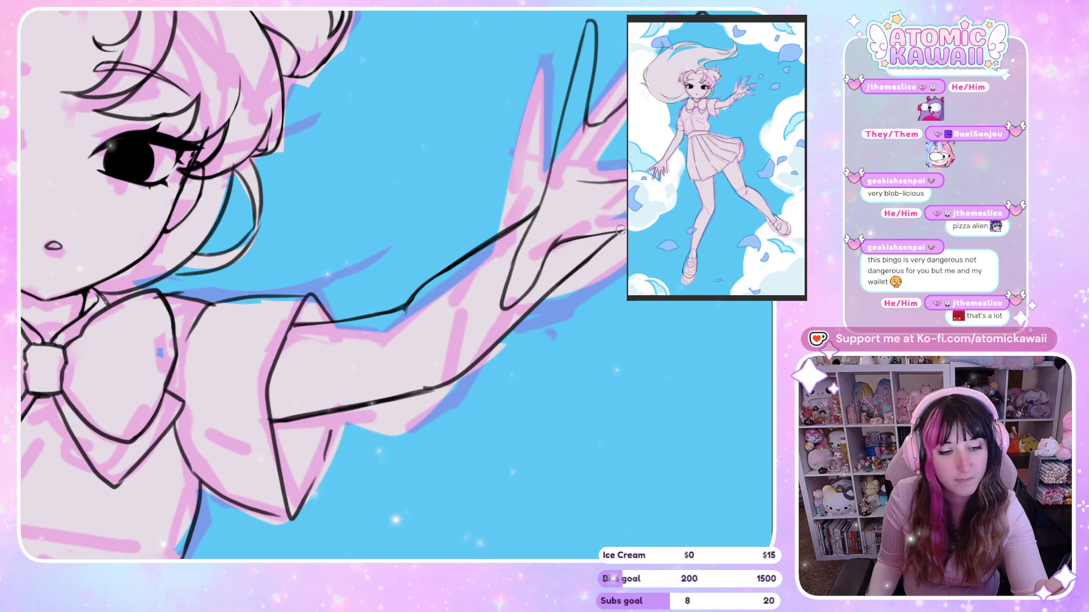
{"action": "scroll", "coordinate": [379, 284], "scroll_direction": "down", "scroll_amount": 2}
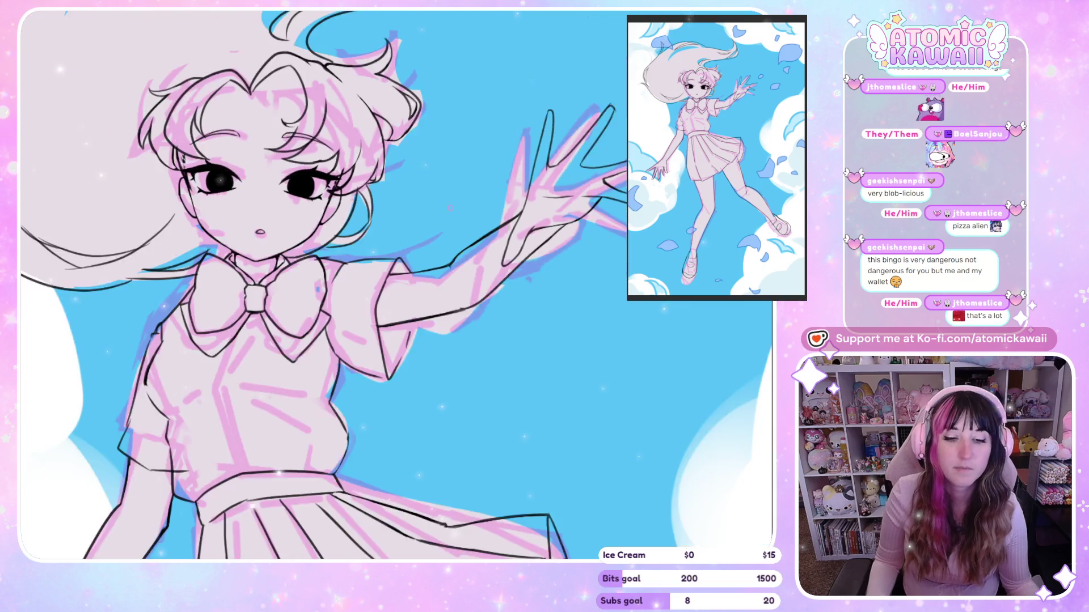
{"action": "scroll", "coordinate": [380, 284], "scroll_direction": "down", "scroll_amount": 2}
{"action": "scroll", "coordinate": [380, 284], "scroll_direction": "down", "scroll_amount": 3}
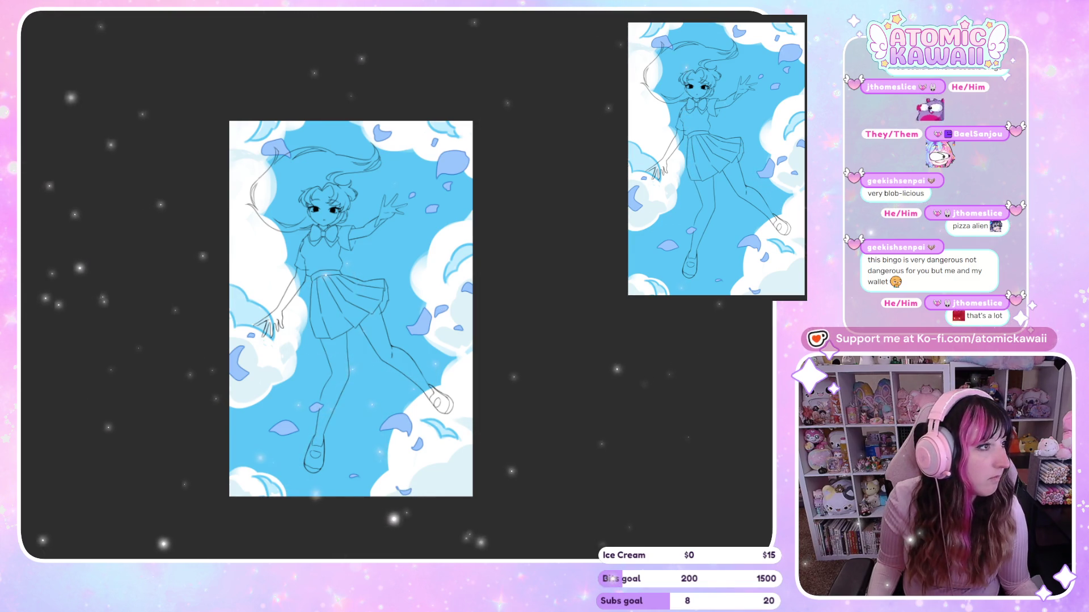
{"action": "scroll", "coordinate": [350, 308], "scroll_direction": "up", "scroll_amount": 1}
{"action": "scroll", "coordinate": [349, 188], "scroll_direction": "up", "scroll_amount": 5}
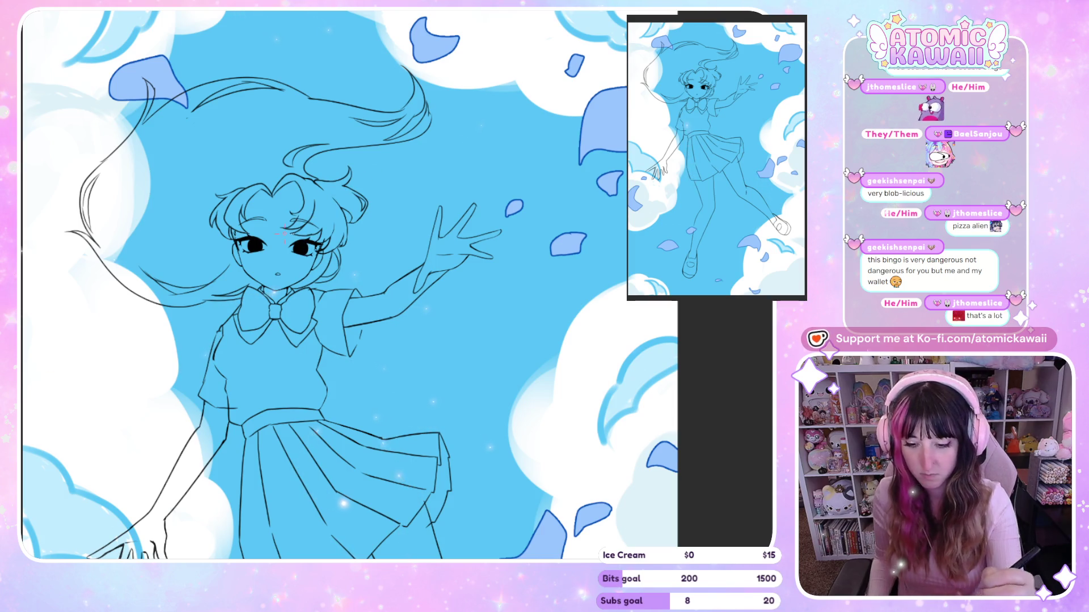
{"action": "key", "text": "h"}
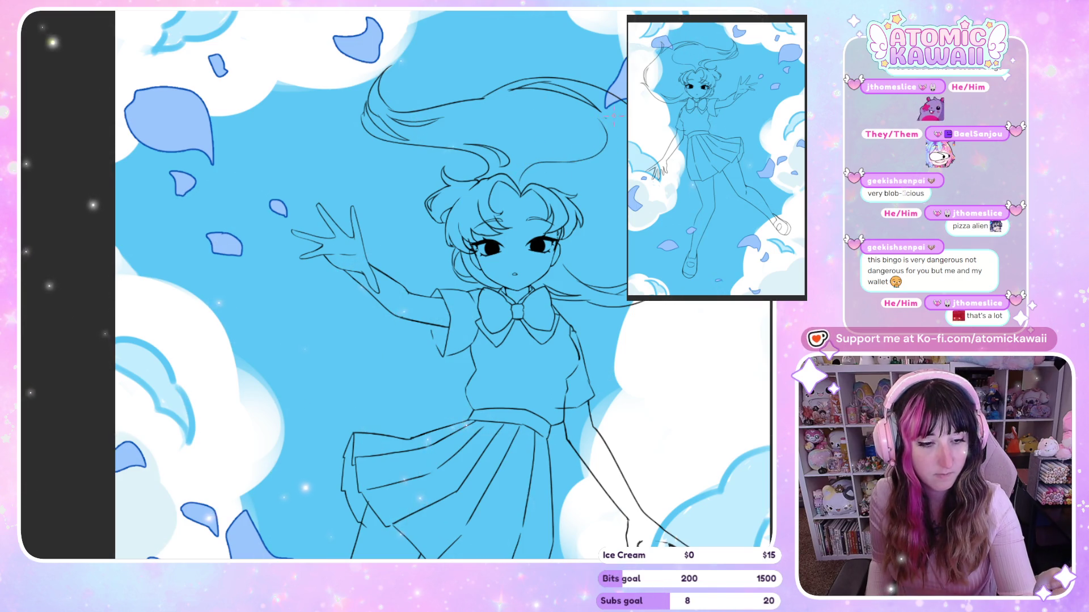
{"action": "key", "text": "h"}
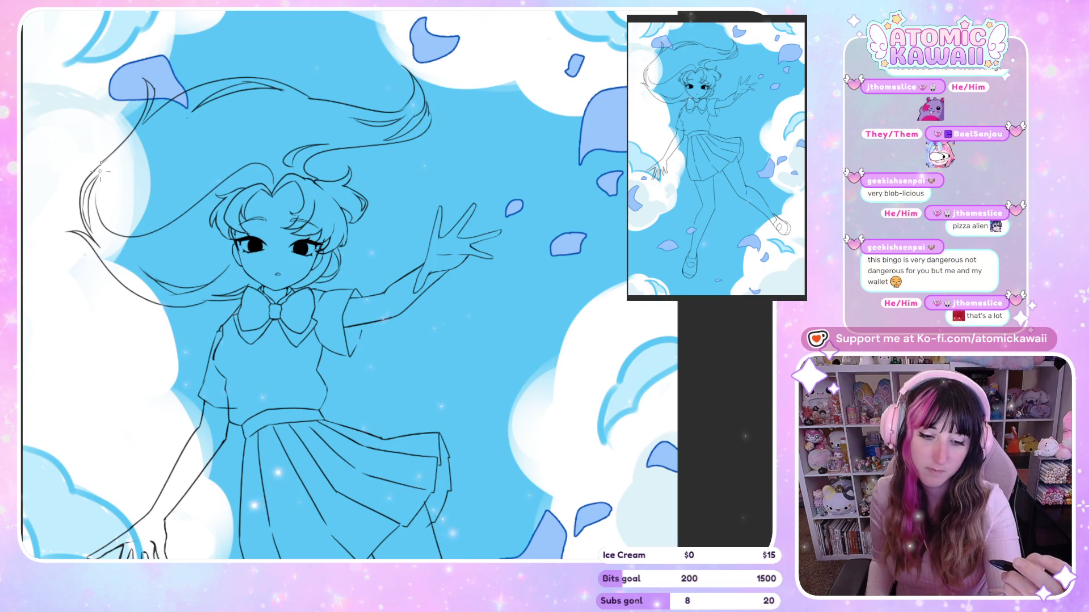
{"action": "key", "text": "h"}
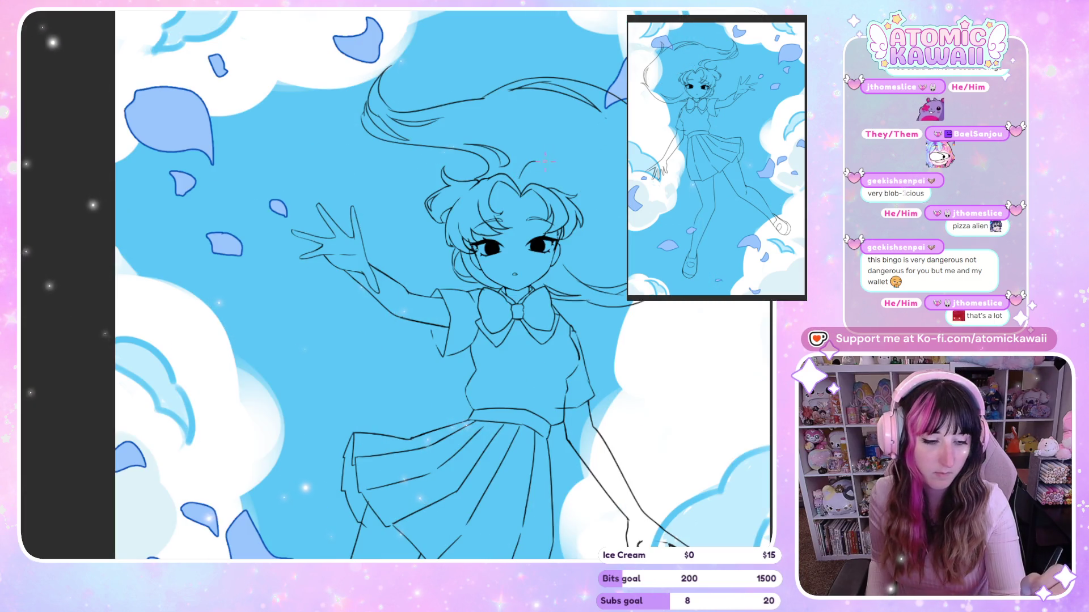
{"action": "key", "text": "h"}
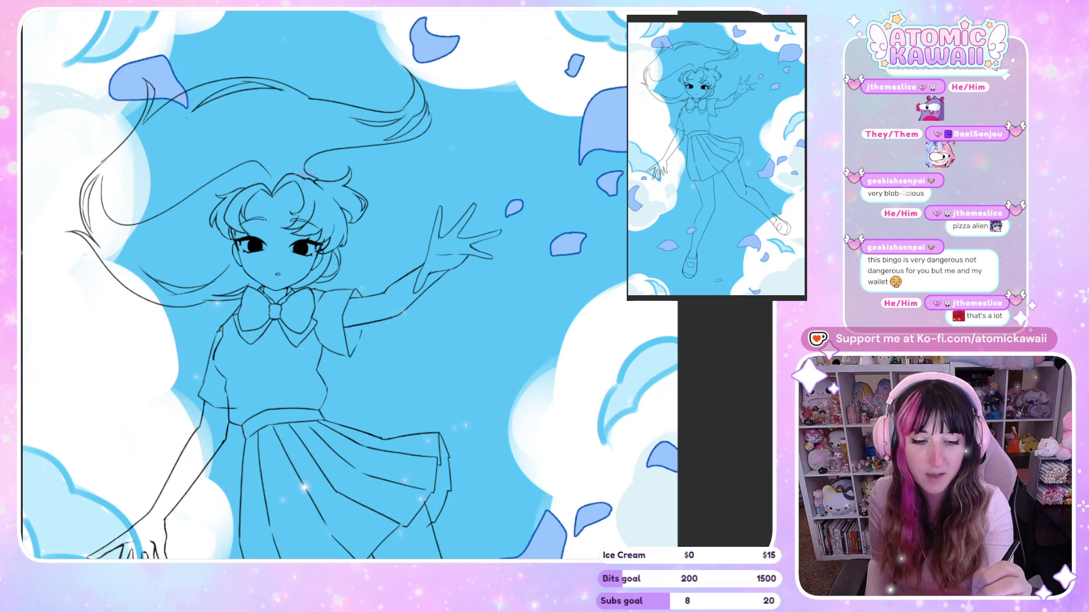
{"action": "key", "text": "h"}
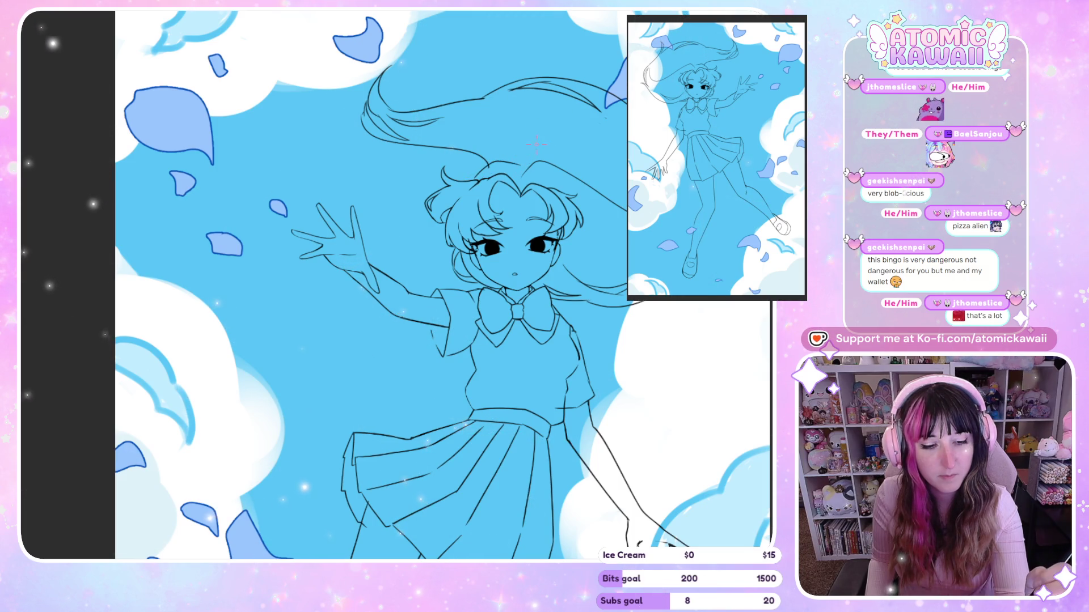
{"action": "key", "text": "h"}
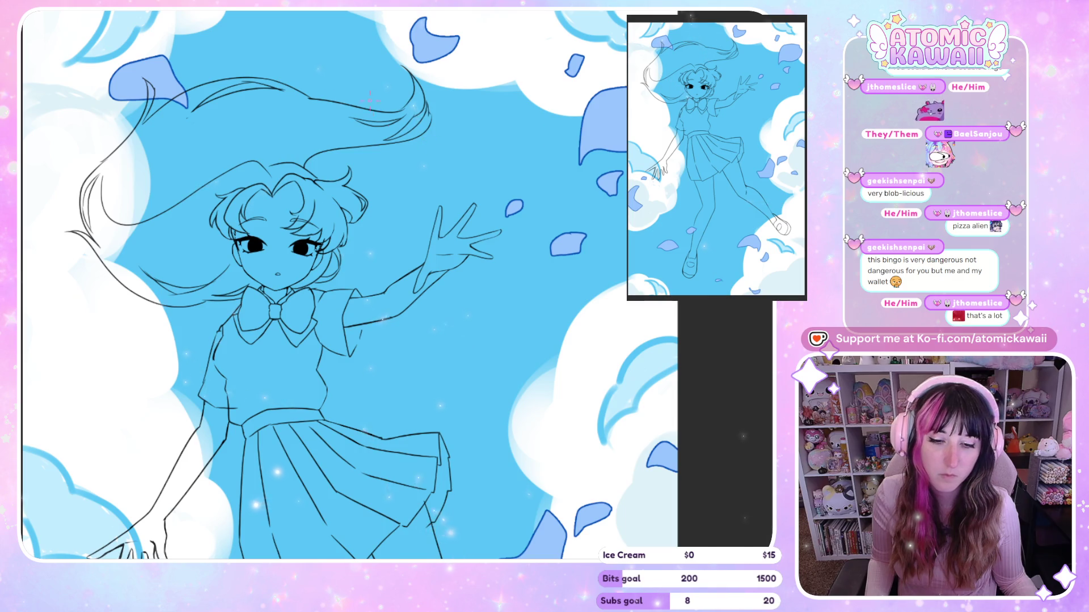
{"action": "key", "text": "ctrl+plus"}
{"action": "key", "text": "ctrl+plus"}
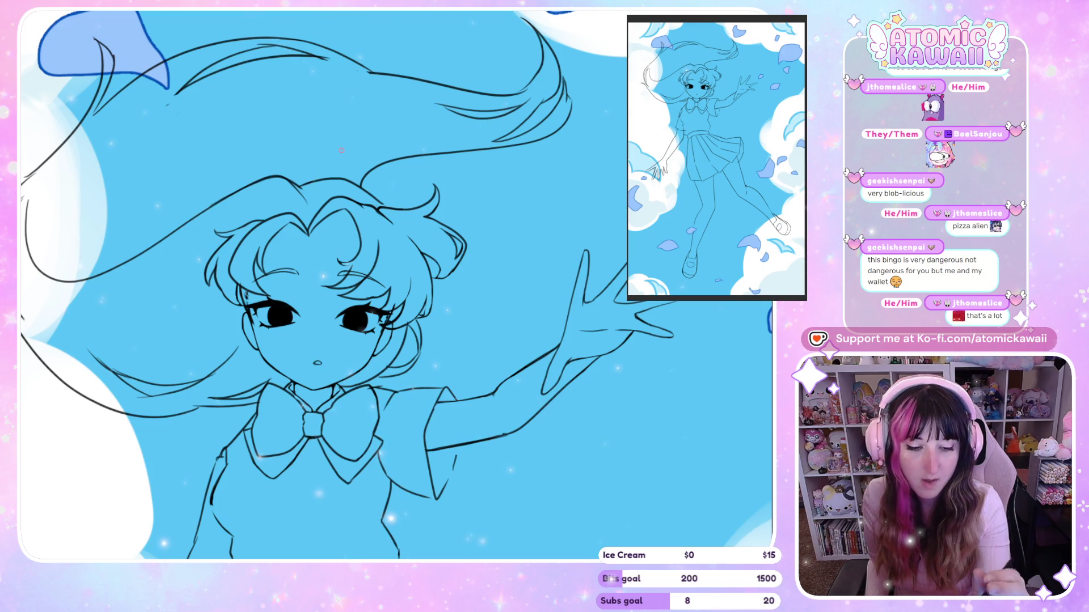
{"action": "key", "text": "m"}
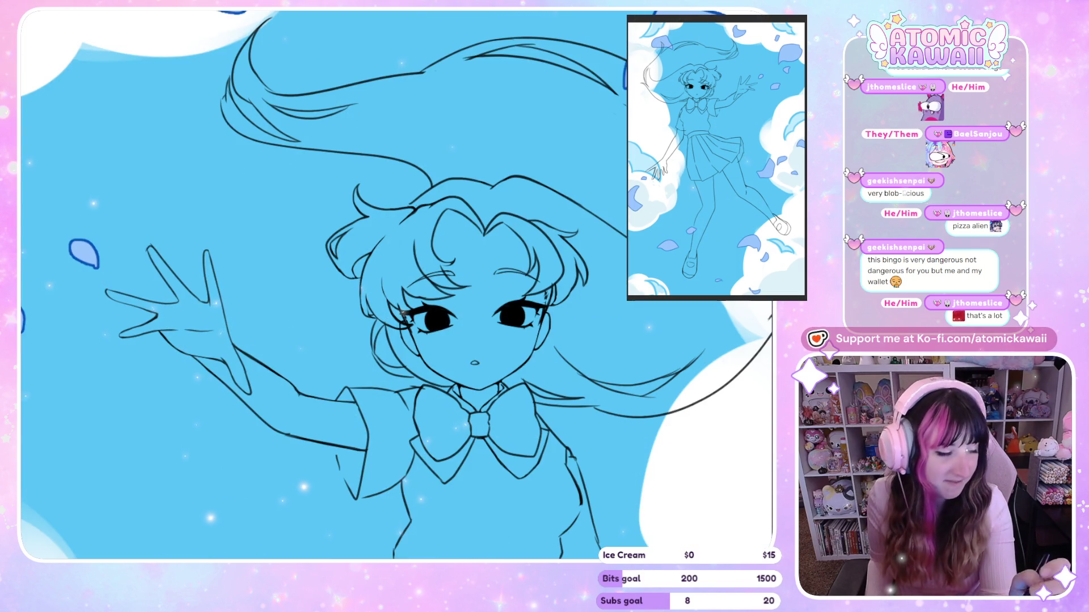
{"action": "key", "text": "m"}
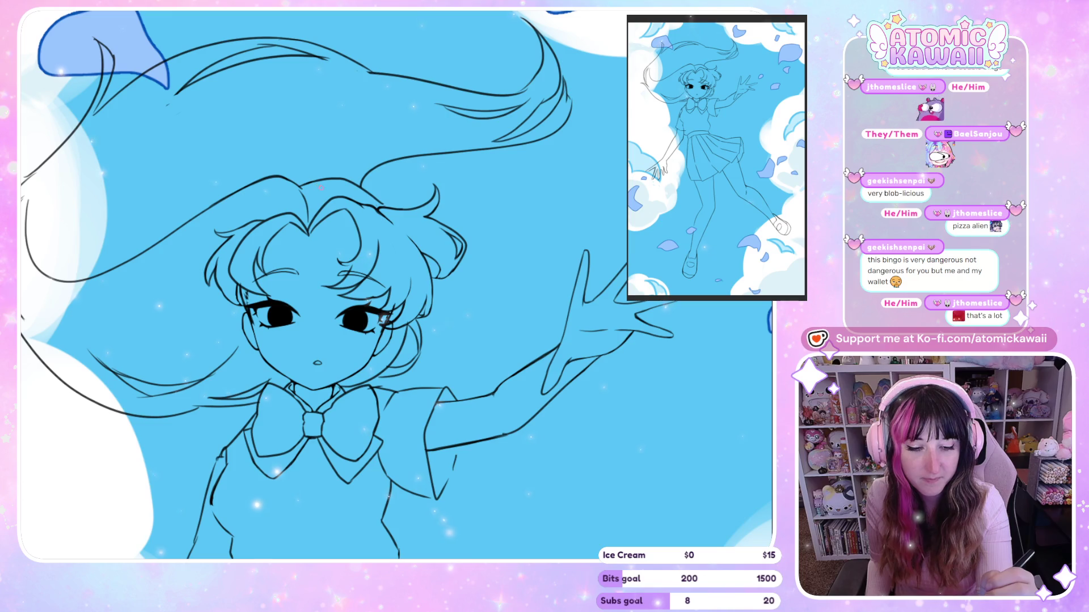
{"action": "key", "text": "m"}
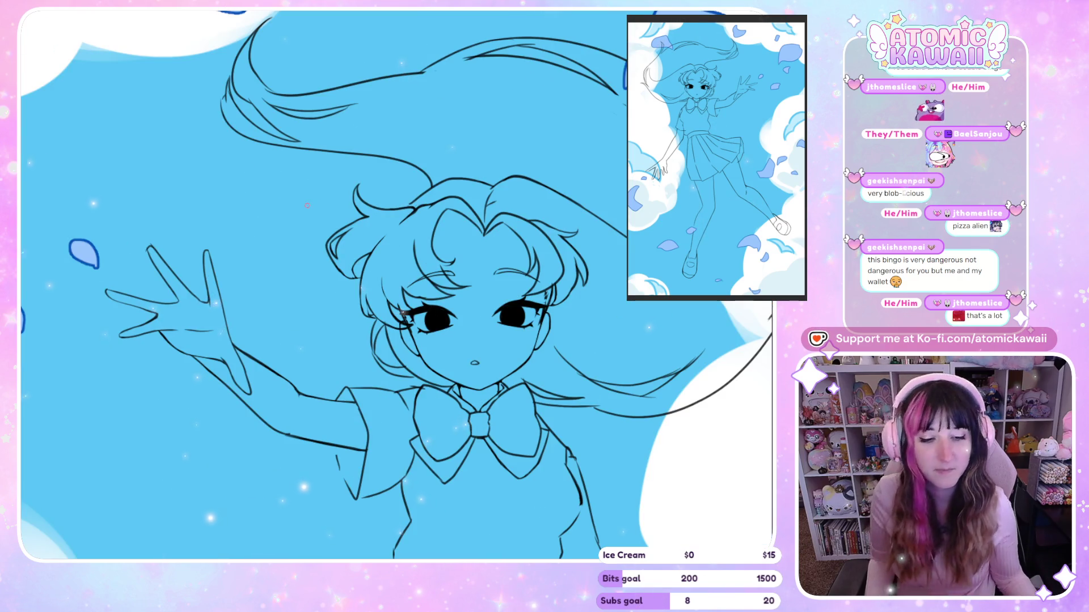
{"action": "key", "text": "ctrl+minus"}
{"action": "key", "text": "m"}
{"action": "key", "text": "ctrl+minus"}
{"action": "key", "text": "ctrl+minus"}
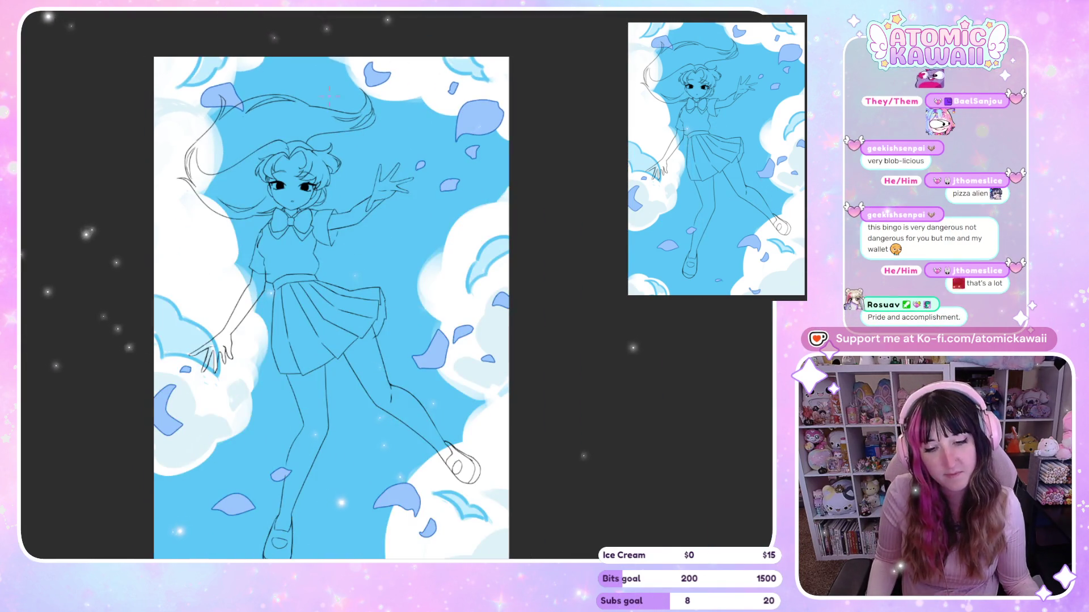
{"action": "key", "text": "ctrl+minus"}
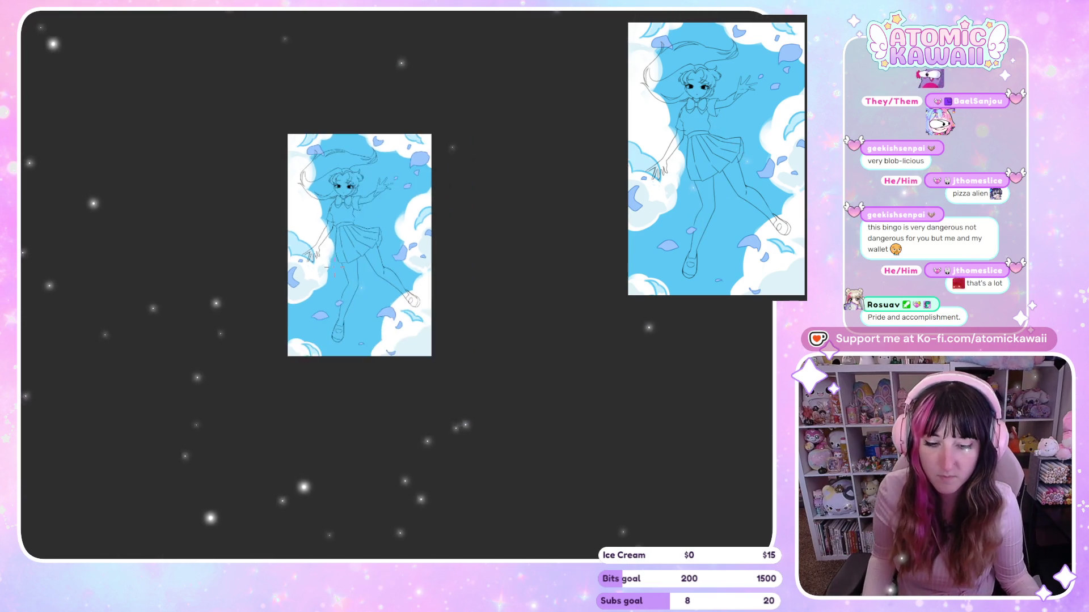
Step: Draw a long curved hair strand sweeping out beside the girl's face in mirrored view
{"action": "scroll", "coordinate": [240, 202], "scroll_direction": "up", "scroll_amount": 5}
{"action": "scroll", "coordinate": [241, 201], "scroll_direction": "up", "scroll_amount": 2}
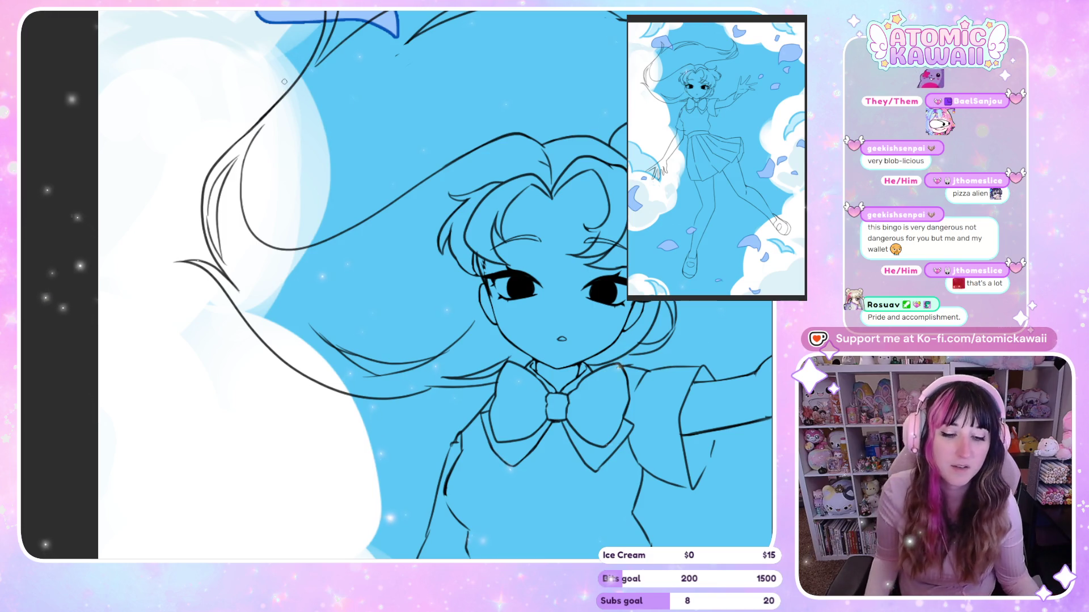
{"action": "scroll", "coordinate": [238, 262], "scroll_direction": "down", "scroll_amount": 5}
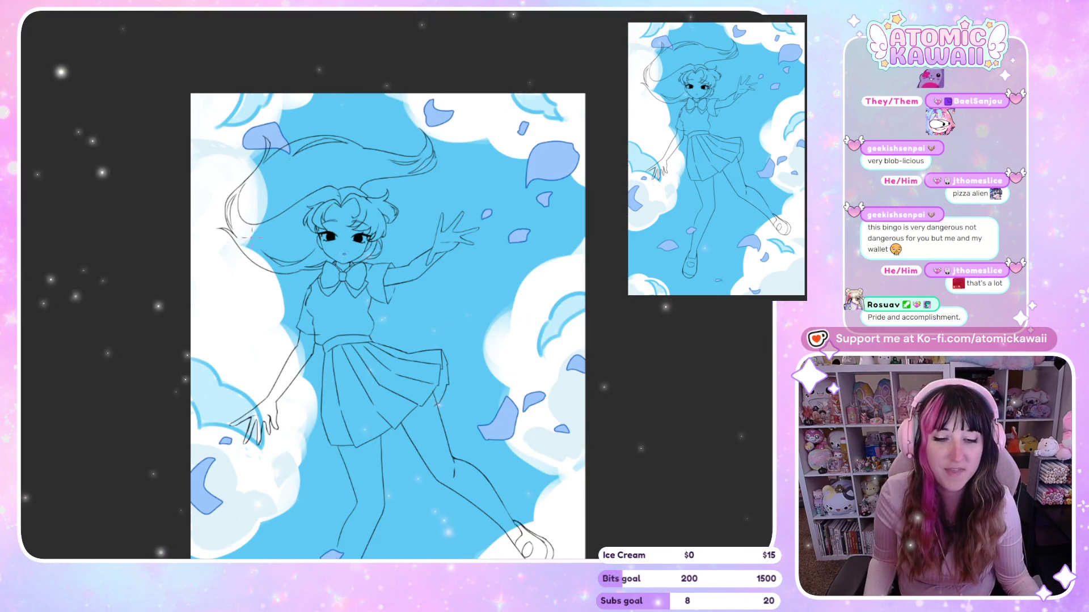
{"action": "scroll", "coordinate": [205, 180], "scroll_direction": "up", "scroll_amount": 5}
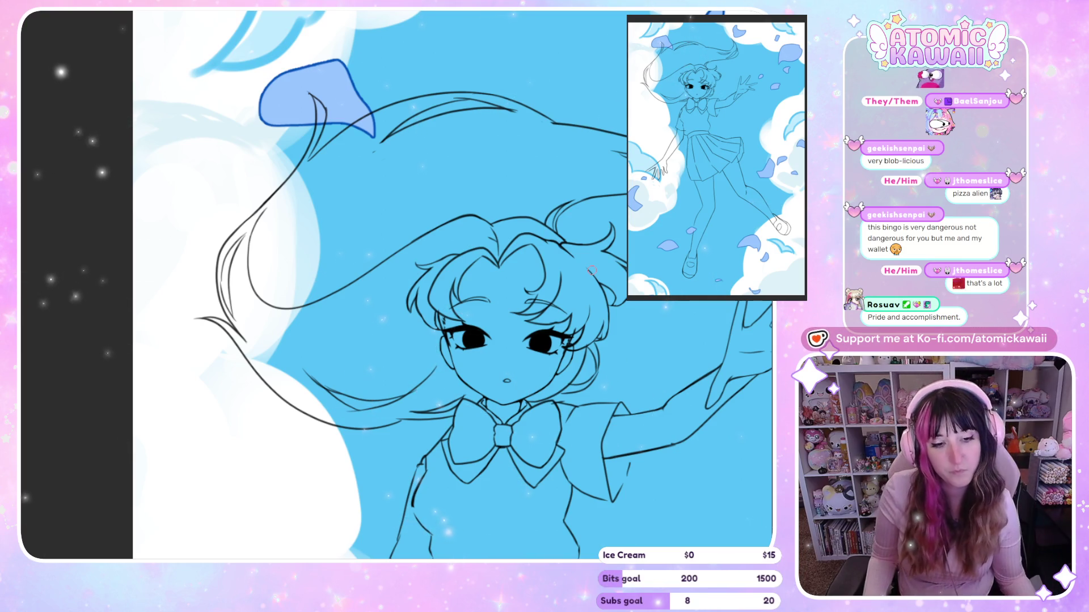
{"action": "key", "text": "ctrl+0"}
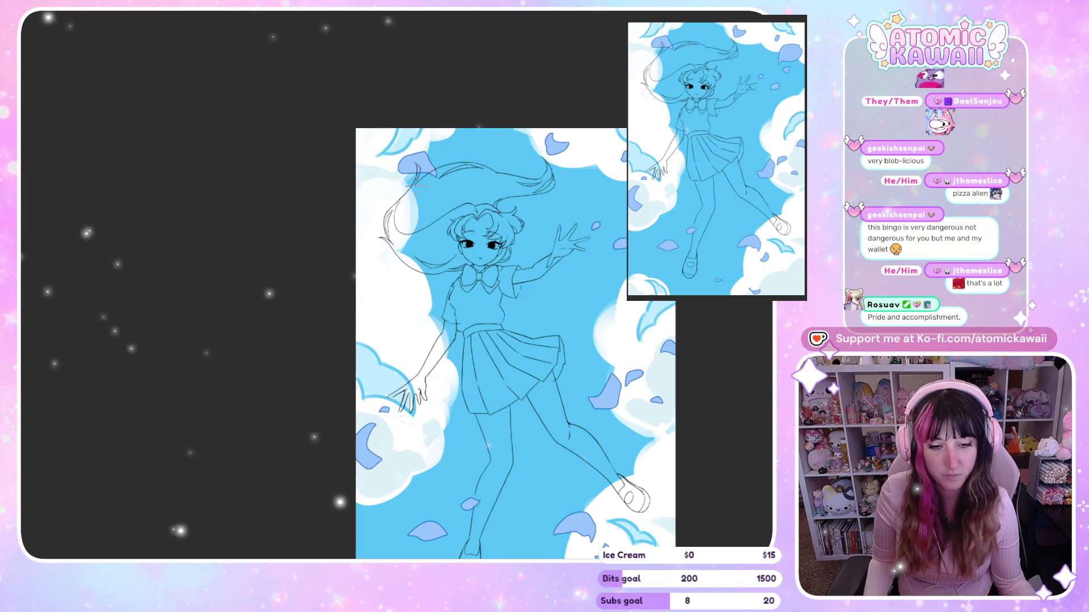
{"action": "key", "text": "m"}
{"action": "scroll", "coordinate": [413, 290], "scroll_direction": "up", "scroll_amount": 5}
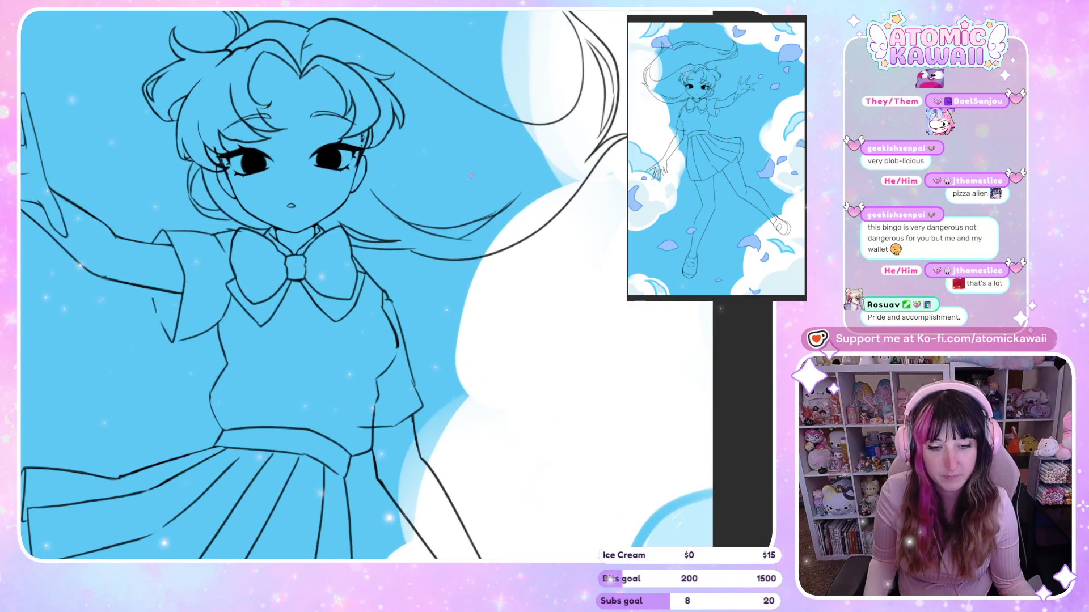
{"action": "key", "text": "m"}
{"action": "key", "text": "m"}
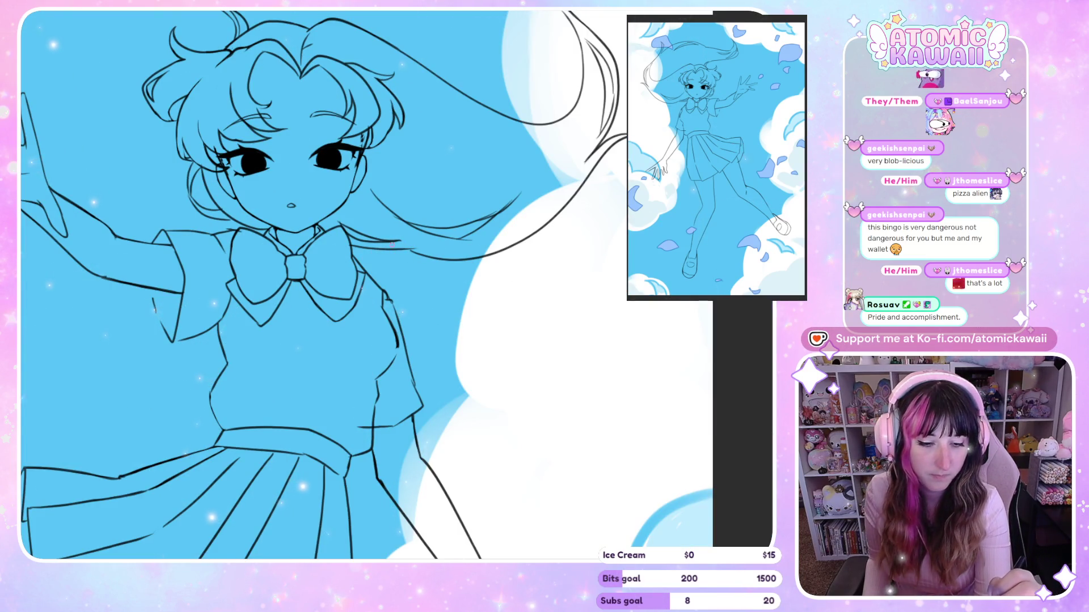
{"action": "left_click_drag", "start_coordinate": [479, 276], "coordinate": [541, 230]}
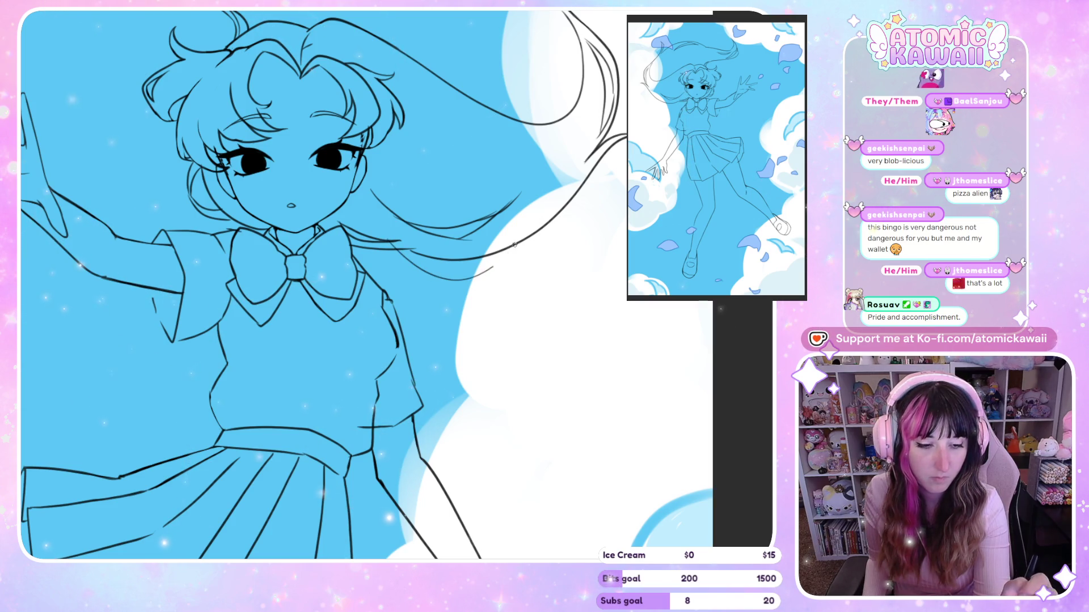
{"action": "key", "text": "m"}
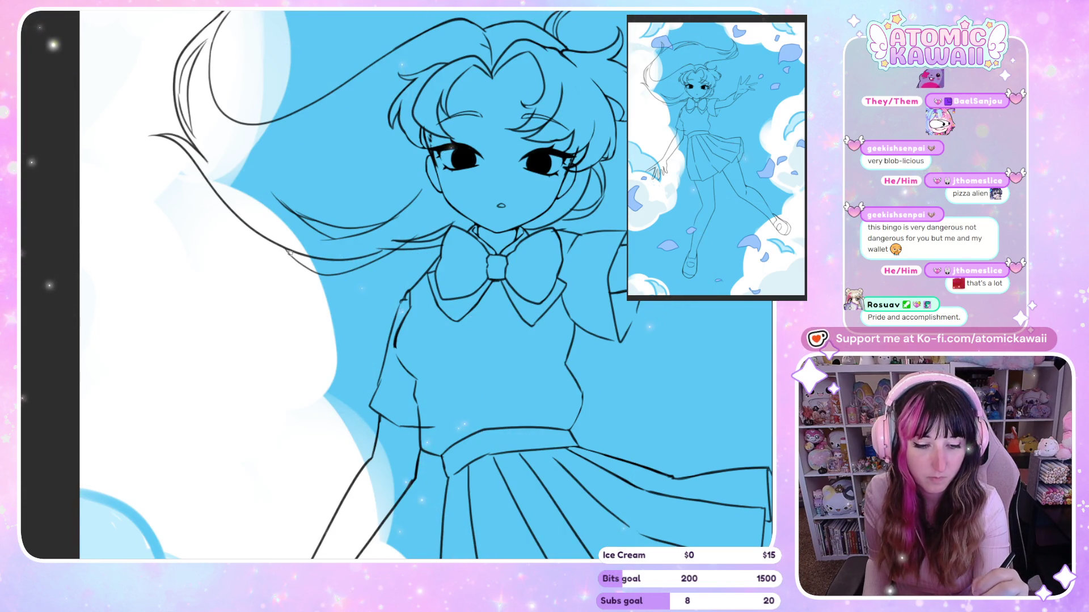
{"action": "key", "text": "m"}
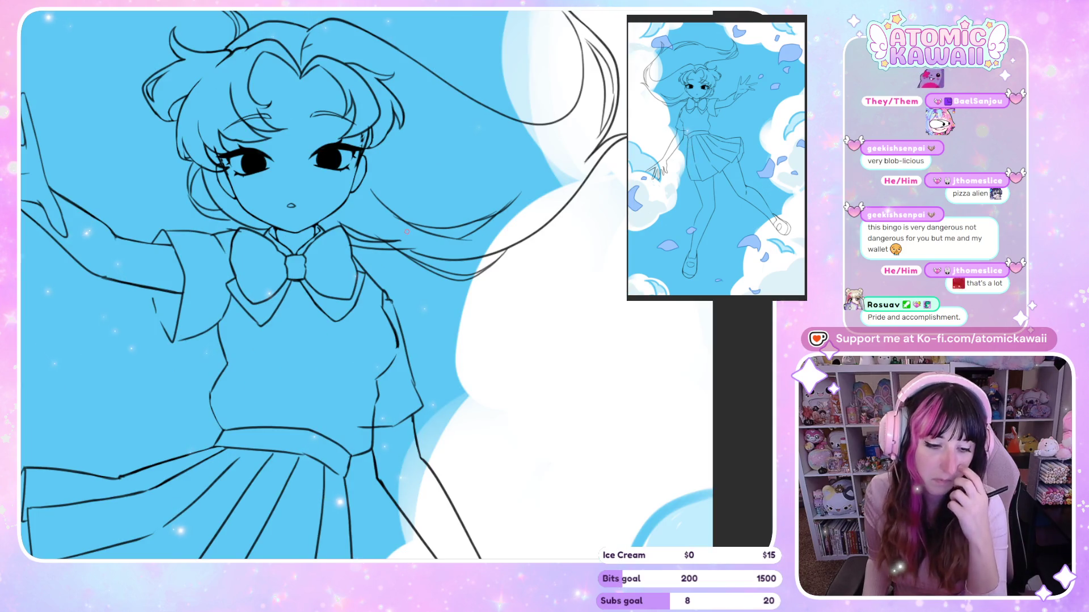
{"action": "key", "text": "m"}
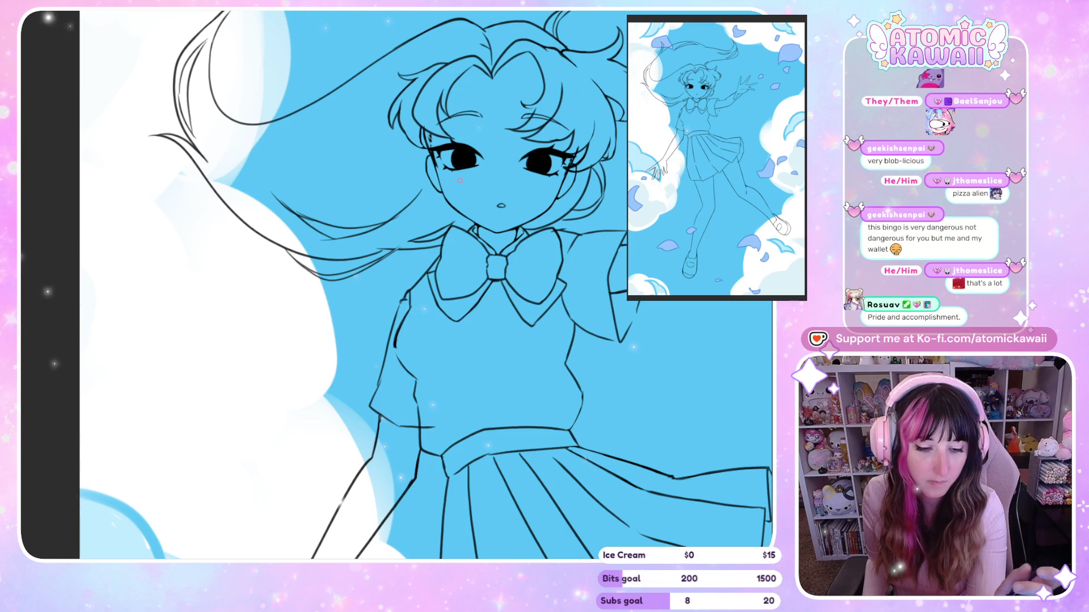
{"action": "key", "text": "m"}
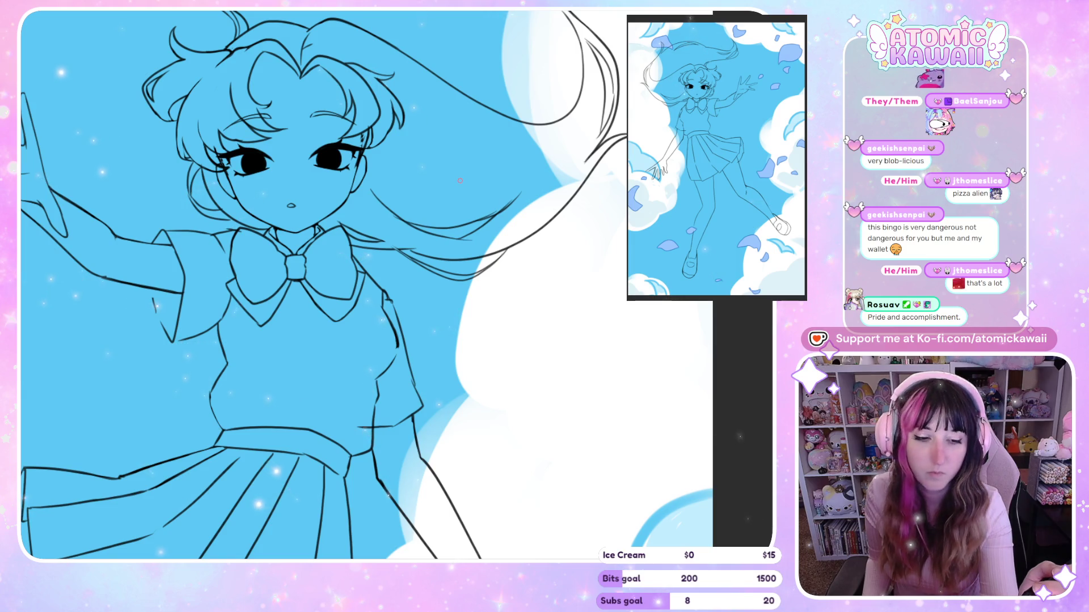
{"action": "key", "text": "m"}
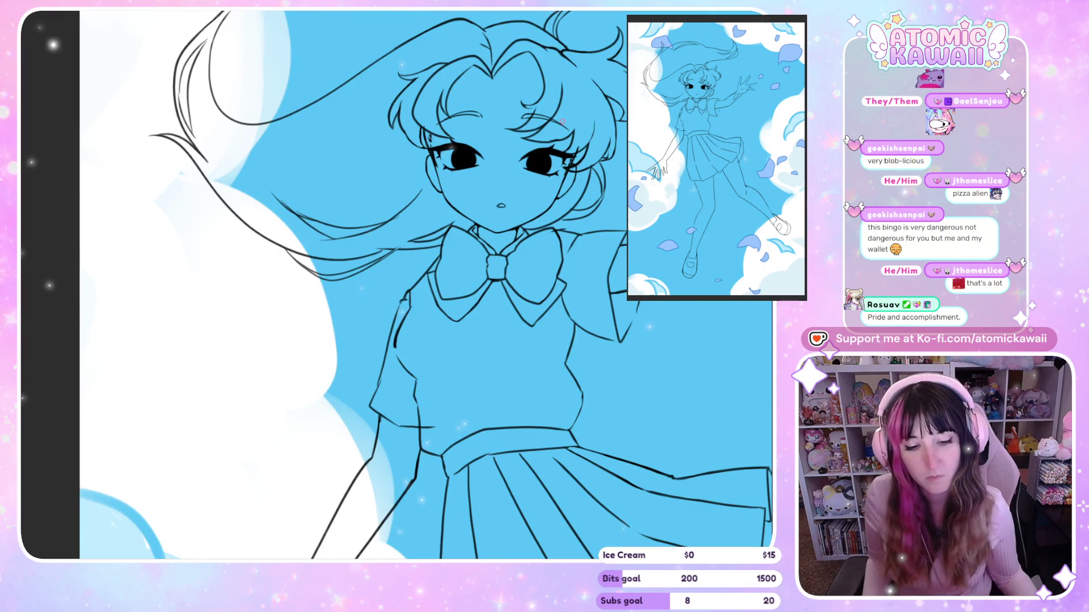
{"action": "scroll", "coordinate": [327, 68], "scroll_direction": "down", "scroll_amount": 4}
{"action": "scroll", "coordinate": [328, 68], "scroll_direction": "up", "scroll_amount": 1}
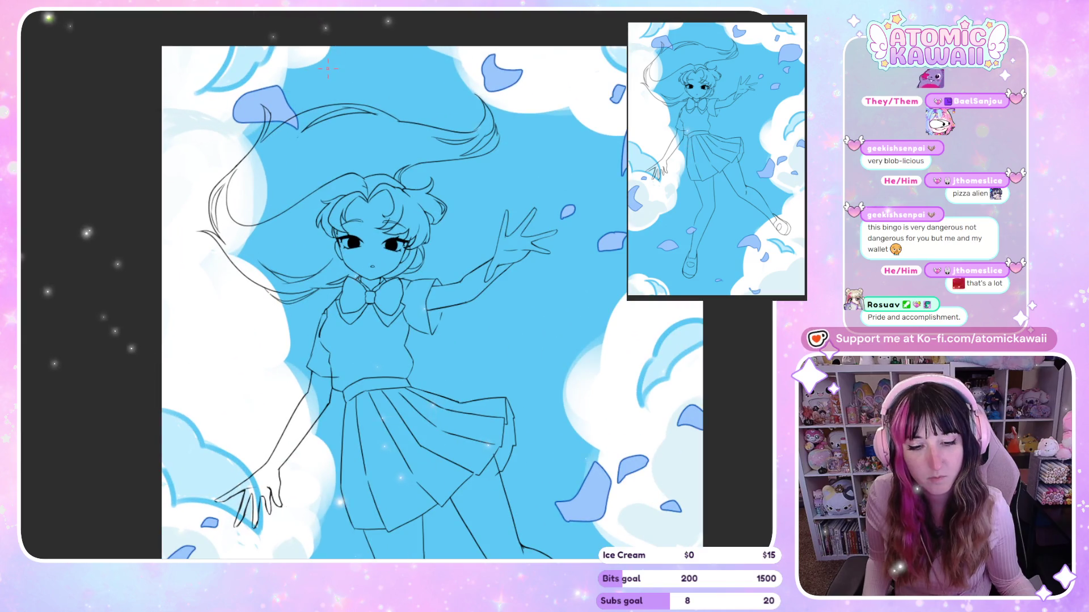
Step: Ink three thin hair strands under the top-left petal, checking them in a mirrored view
{"action": "scroll", "coordinate": [242, 96], "scroll_direction": "up", "scroll_amount": 5}
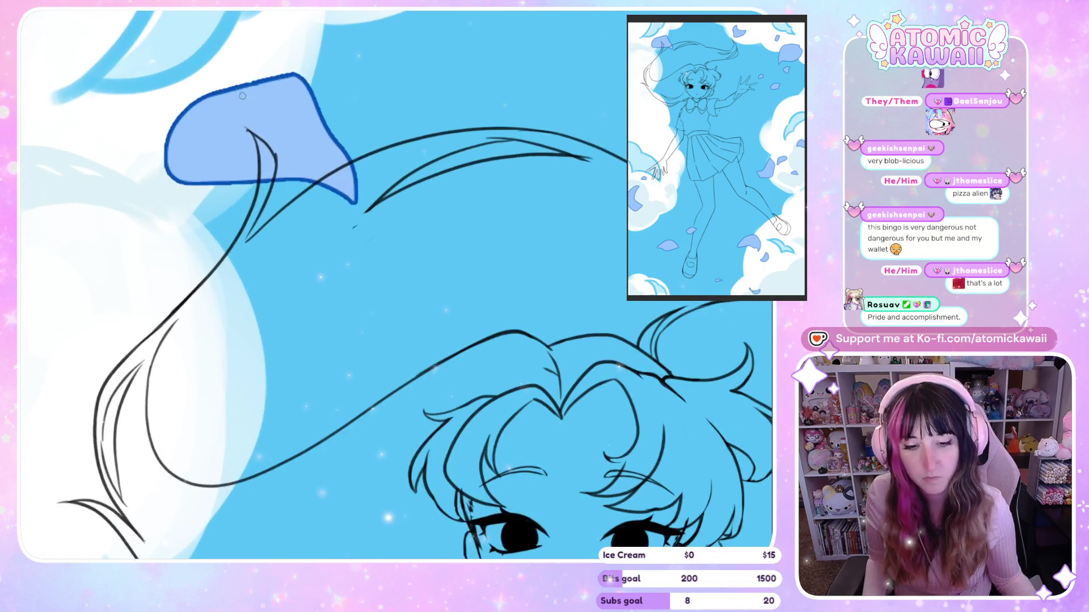
{"action": "key", "text": "m"}
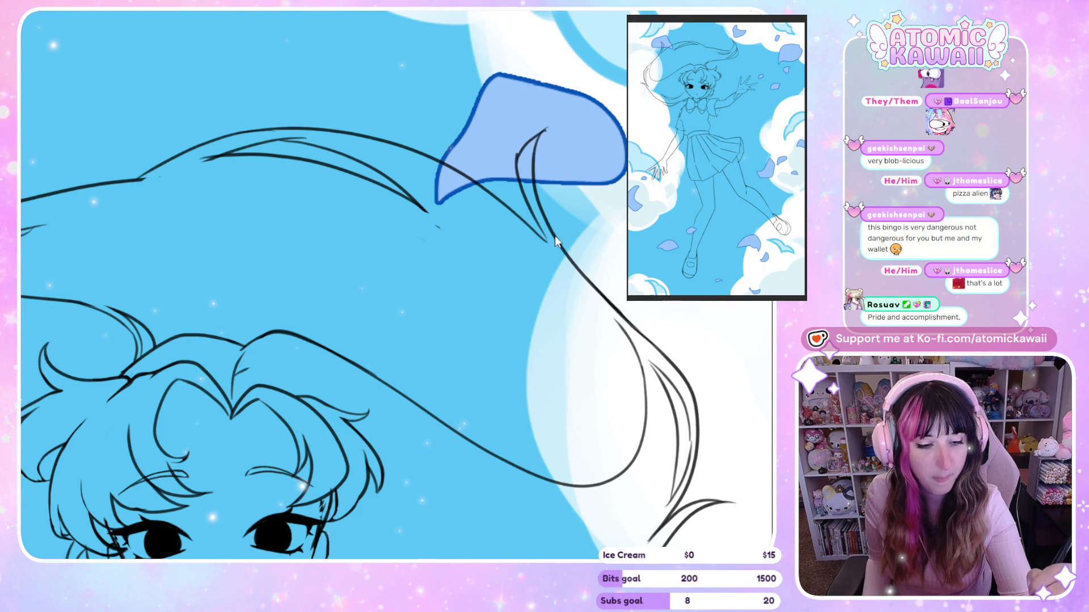
{"action": "left_click_drag", "start_coordinate": [545, 141], "coordinate": [579, 272]}
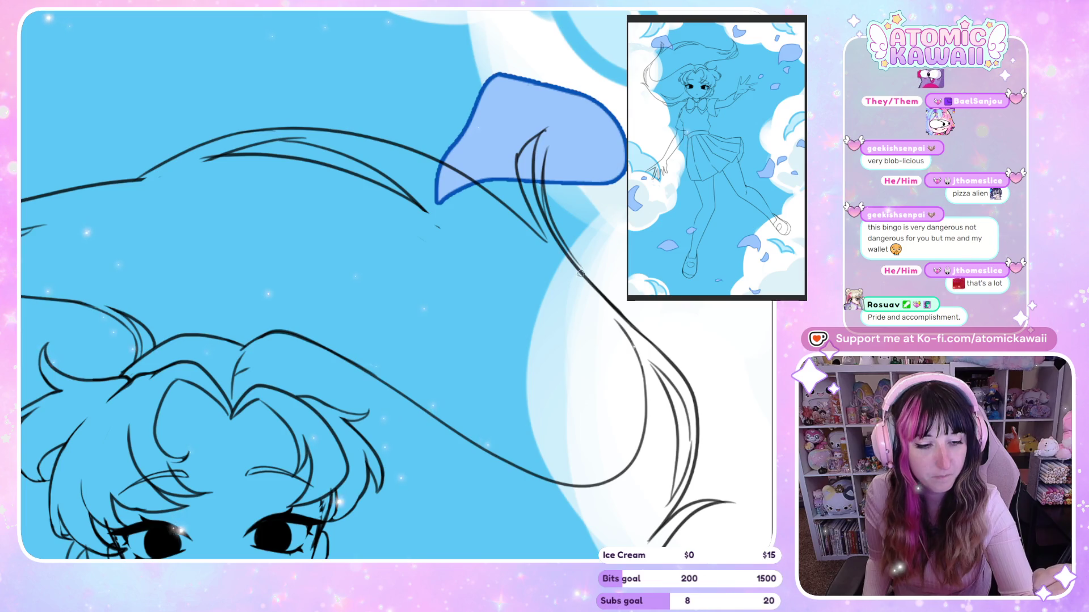
{"action": "key", "text": "h"}
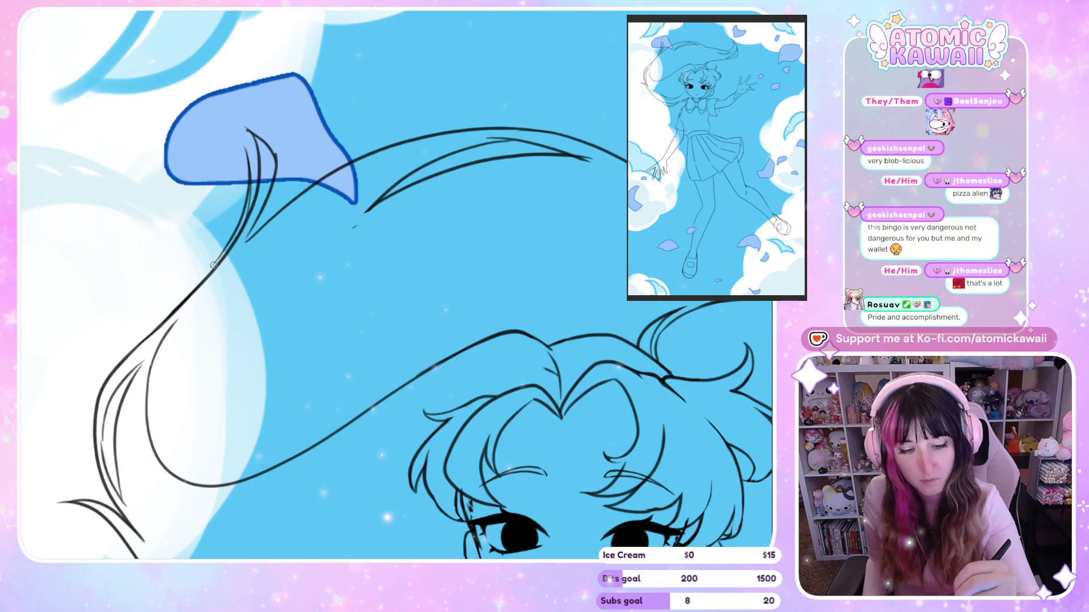
{"action": "left_click_drag", "start_coordinate": [191, 293], "coordinate": [228, 241]}
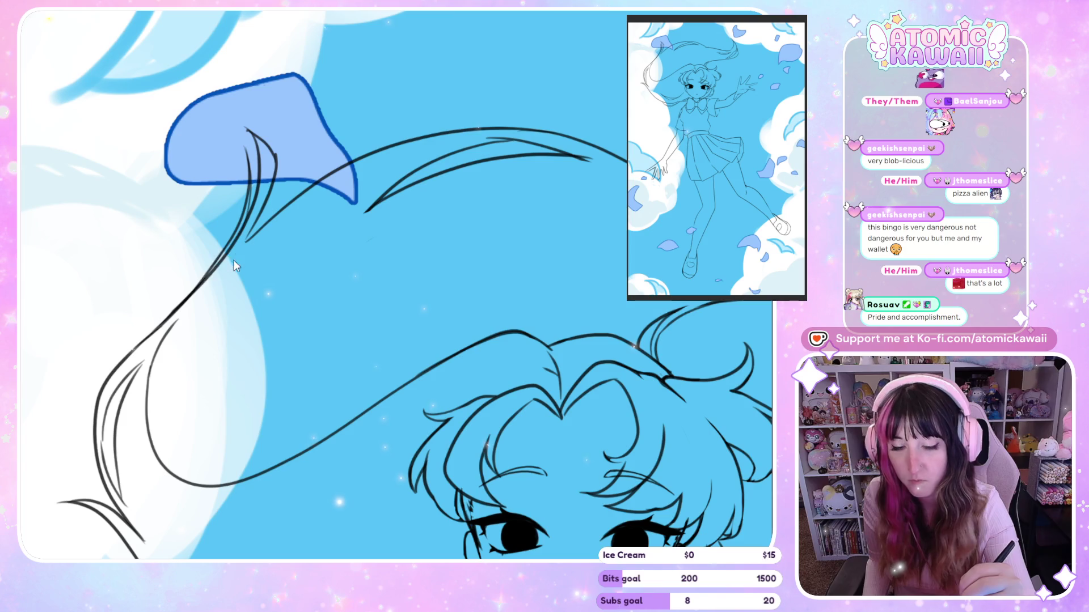
{"action": "left_click_drag", "start_coordinate": [247, 225], "coordinate": [195, 290]}
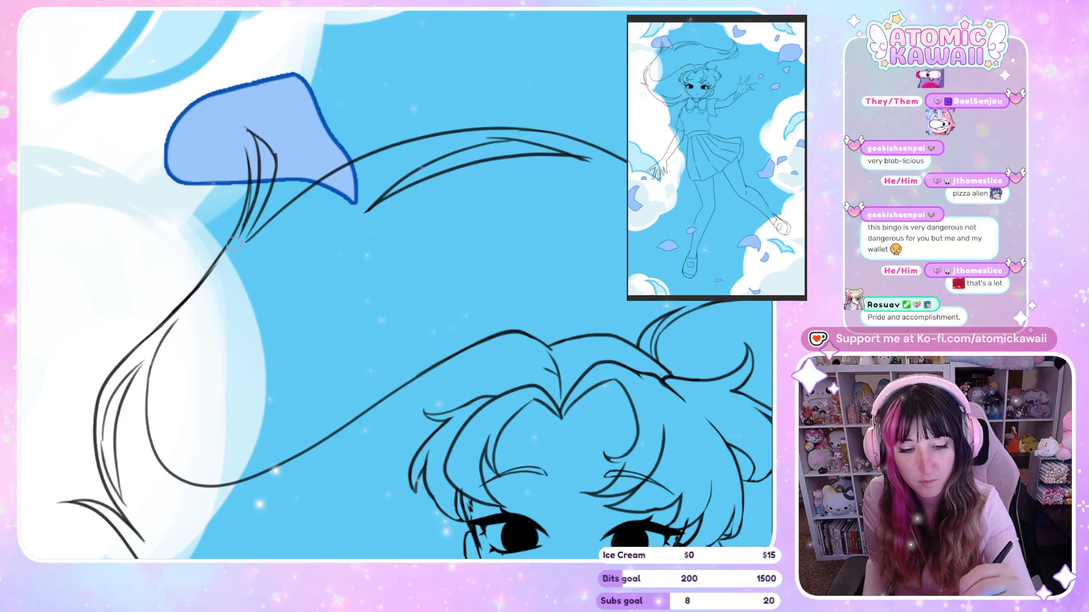
{"action": "key", "text": "m"}
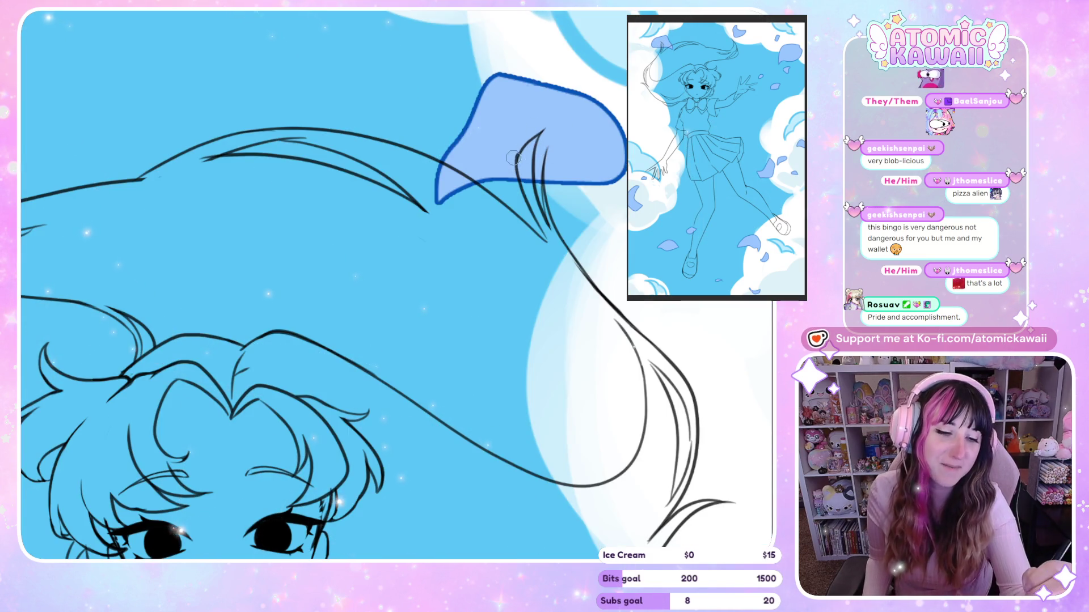
{"action": "key", "text": "m"}
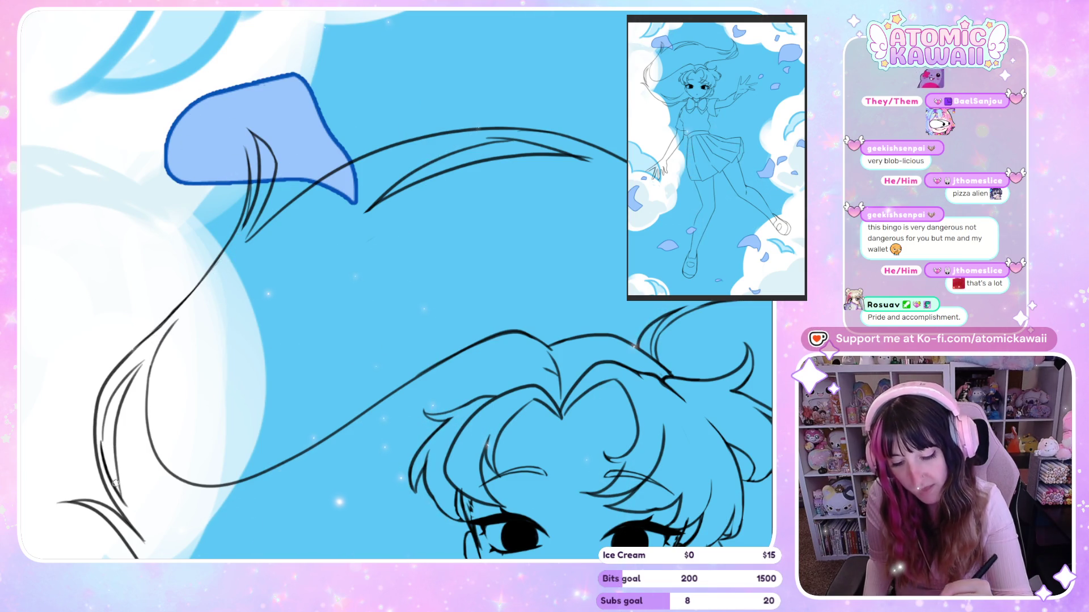
{"action": "key", "text": "ctrl+minus"}
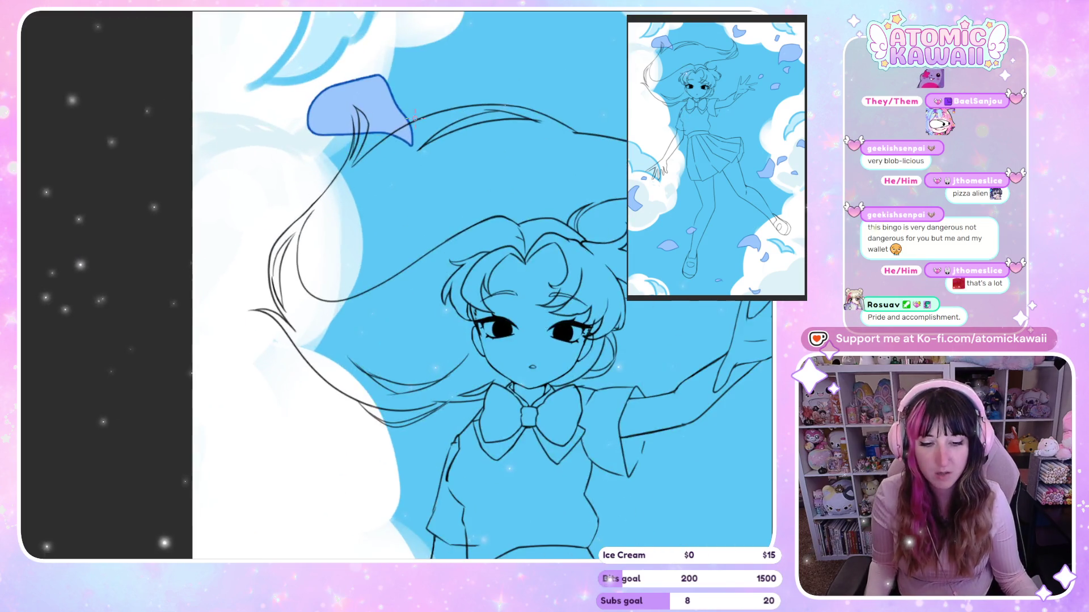
Step: Ink long hair strands flowing left of the face over the cloud, ending in curled pointed tips
{"action": "scroll", "coordinate": [403, 122], "scroll_direction": "up", "scroll_amount": 2}
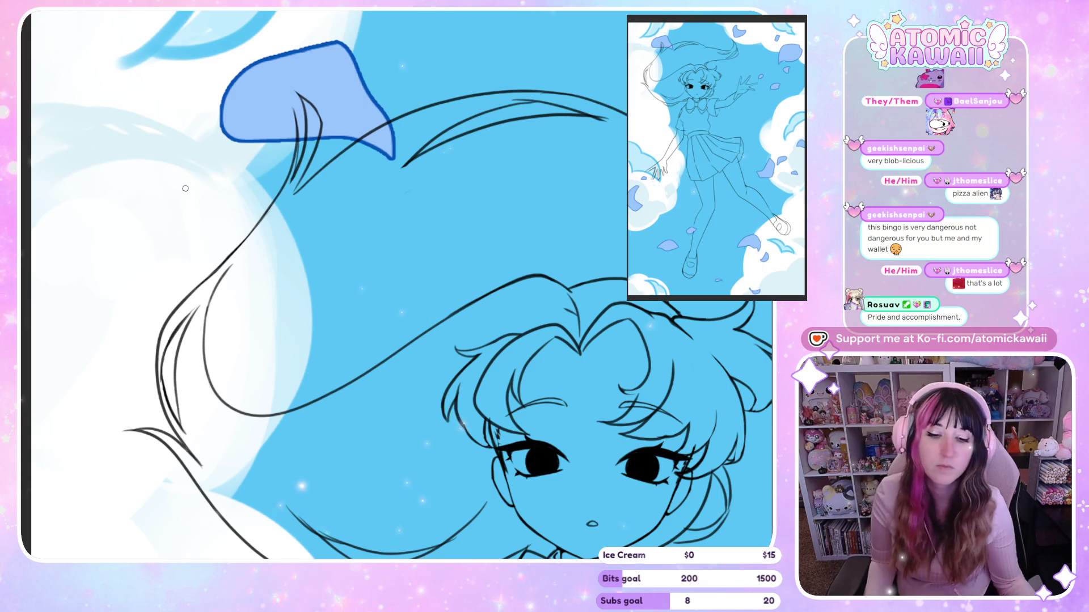
{"action": "scroll", "coordinate": [184, 201], "scroll_direction": "down", "scroll_amount": 3}
{"action": "scroll", "coordinate": [226, 253], "scroll_direction": "up", "scroll_amount": 3}
{"action": "scroll", "coordinate": [225, 253], "scroll_direction": "up", "scroll_amount": 2}
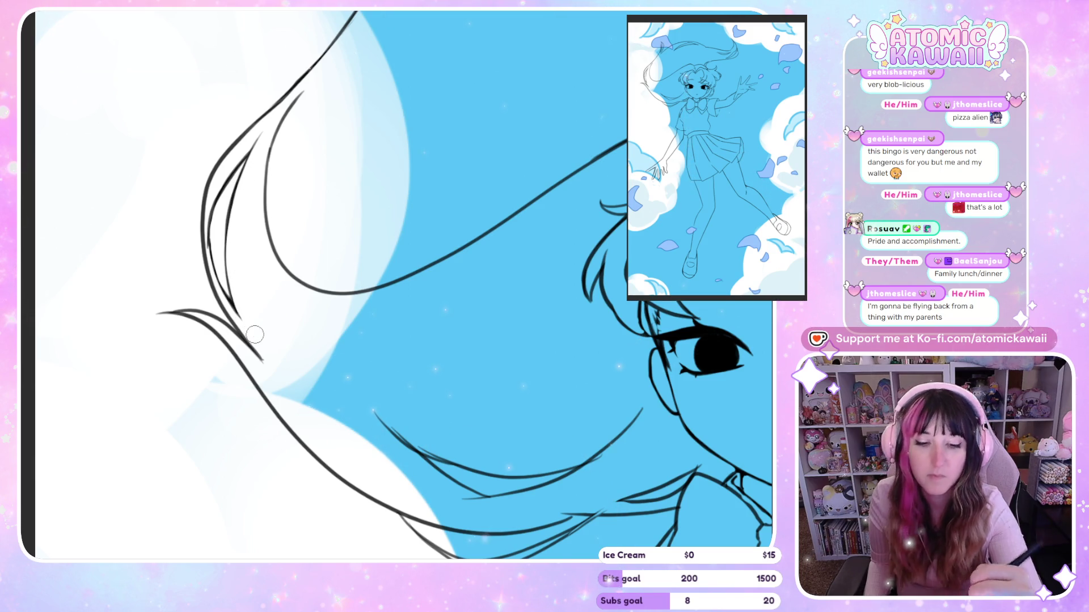
{"action": "scroll", "coordinate": [255, 335], "scroll_direction": "down", "scroll_amount": 3}
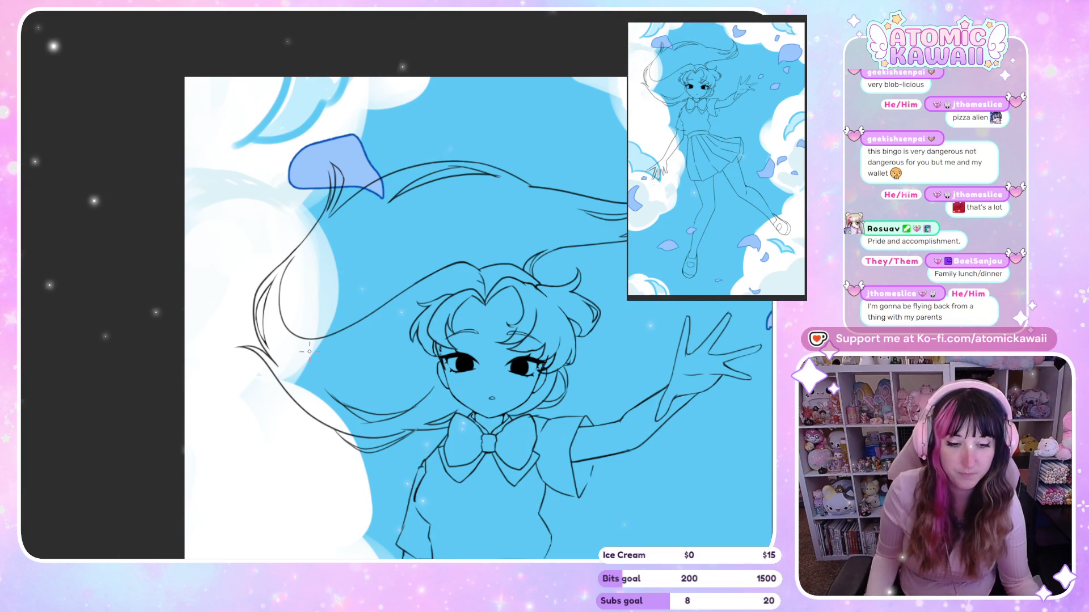
Step: Ink the upper hair strands arcing over the head to sharp points, using a flipped canvas
{"action": "key", "text": "ctrl+minus"}
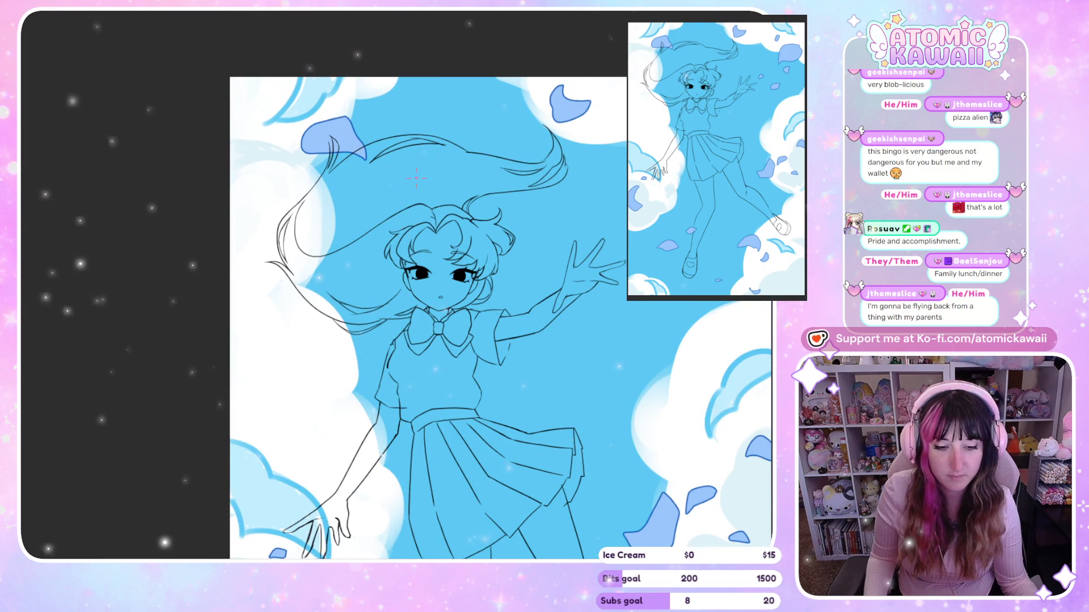
{"action": "key", "text": "ctrl+plus"}
{"action": "key", "text": "ctrl+plus"}
{"action": "key", "text": "ctrl+plus"}
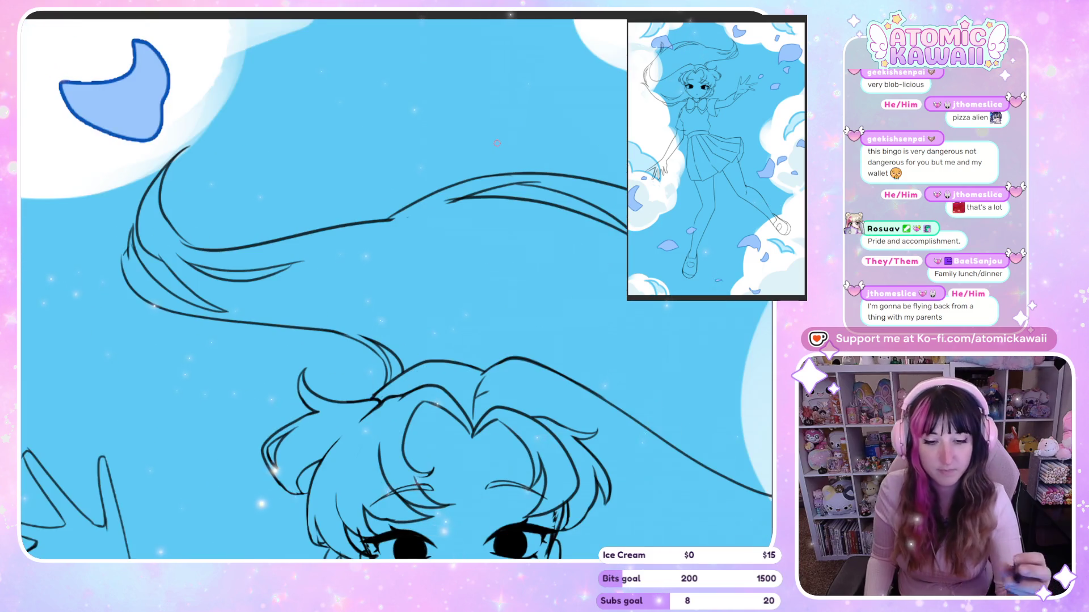
{"action": "key", "text": "h"}
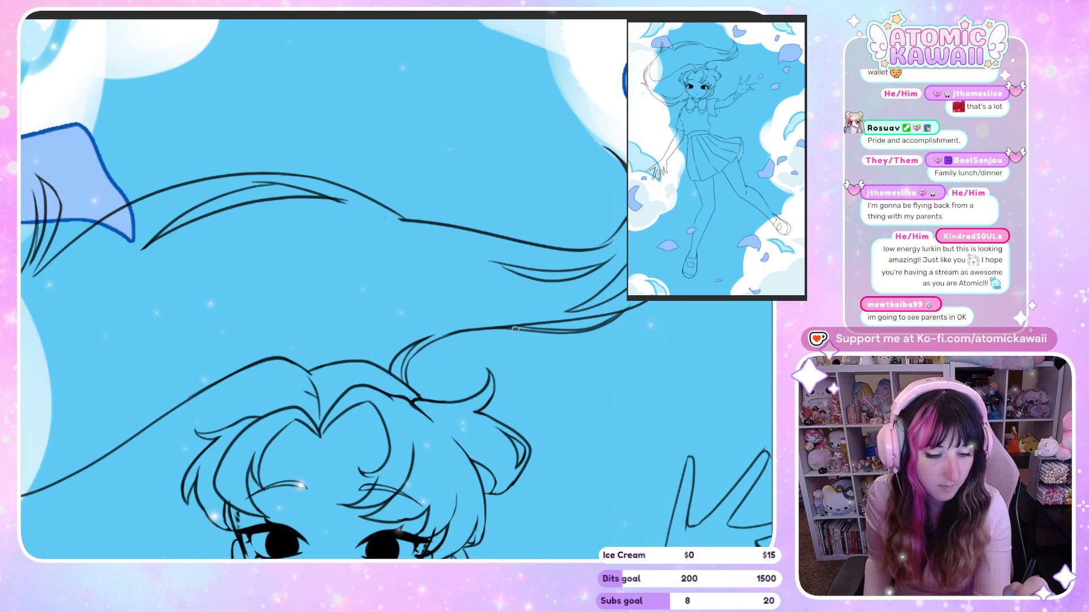
{"action": "scroll", "coordinate": [515, 327], "scroll_direction": "up", "scroll_amount": 2}
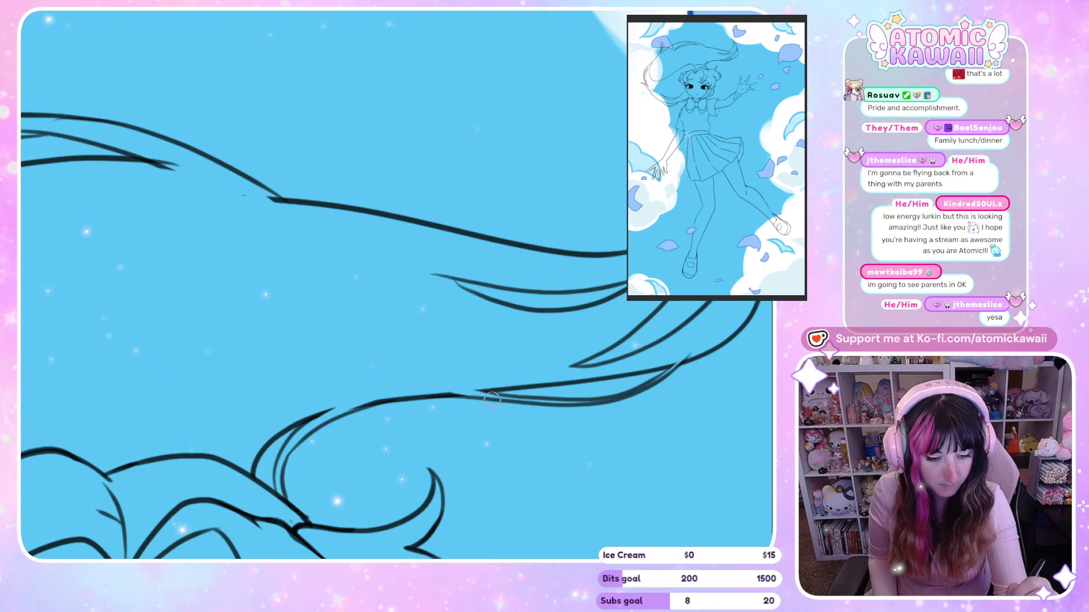
{"action": "key", "text": "ctrl+minus"}
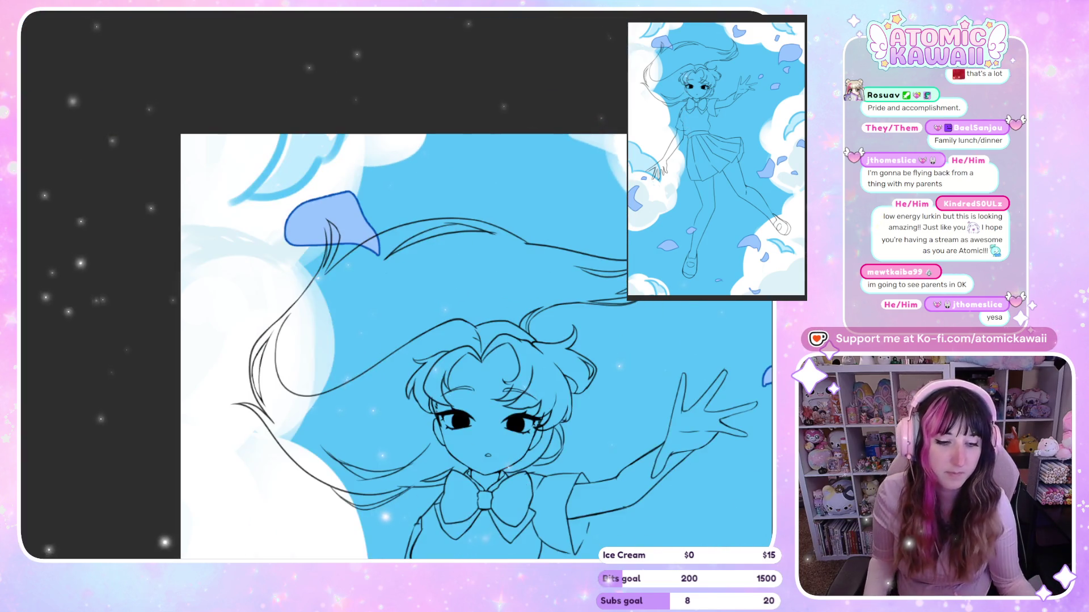
Step: Review the whole figure, then add inner strand lines splitting the big hair lock above the head
{"action": "key", "text": "ctrl+minus"}
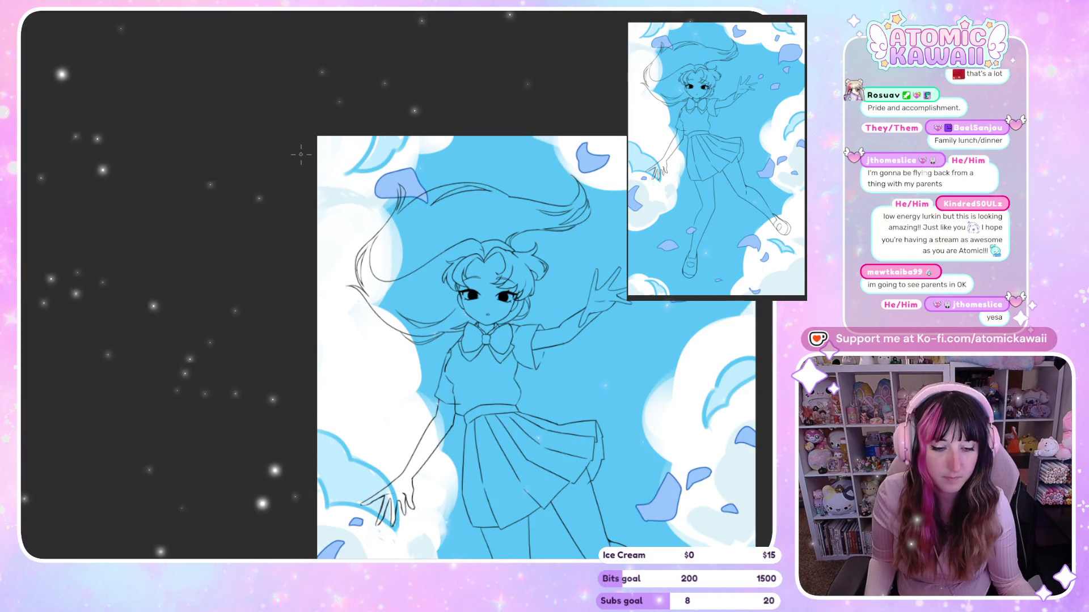
{"action": "key", "text": "ctrl+minus"}
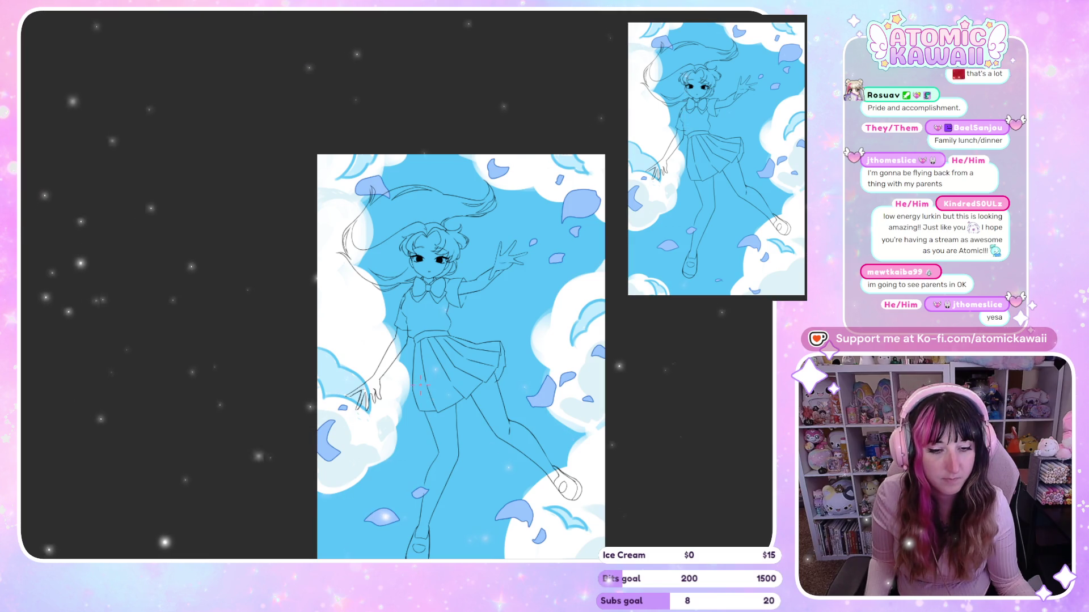
{"action": "key", "text": "ctrl+plus"}
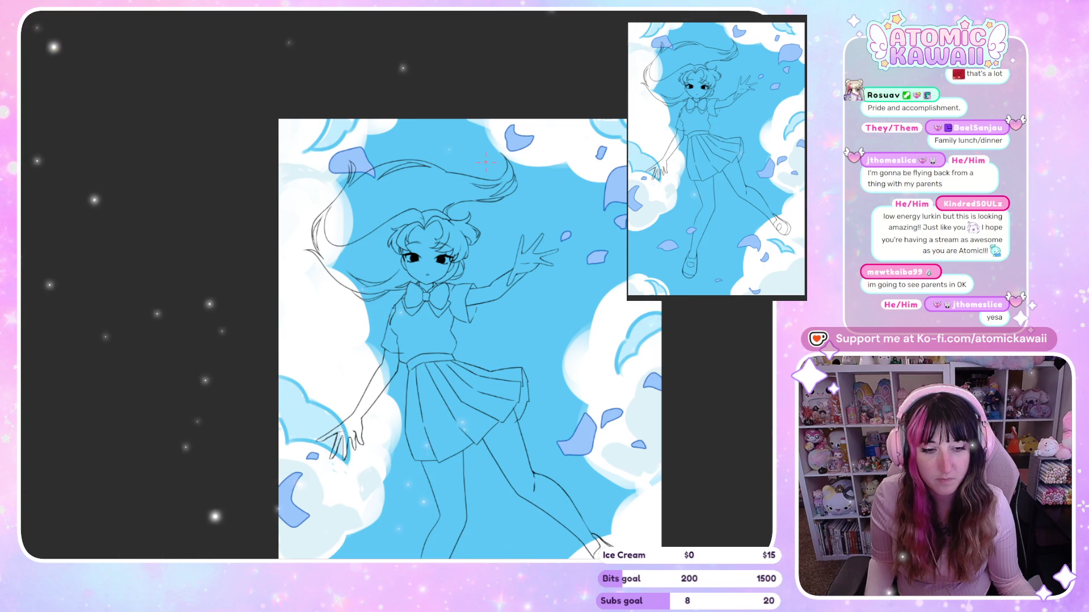
{"action": "scroll", "coordinate": [474, 207], "scroll_direction": "up", "scroll_amount": 4}
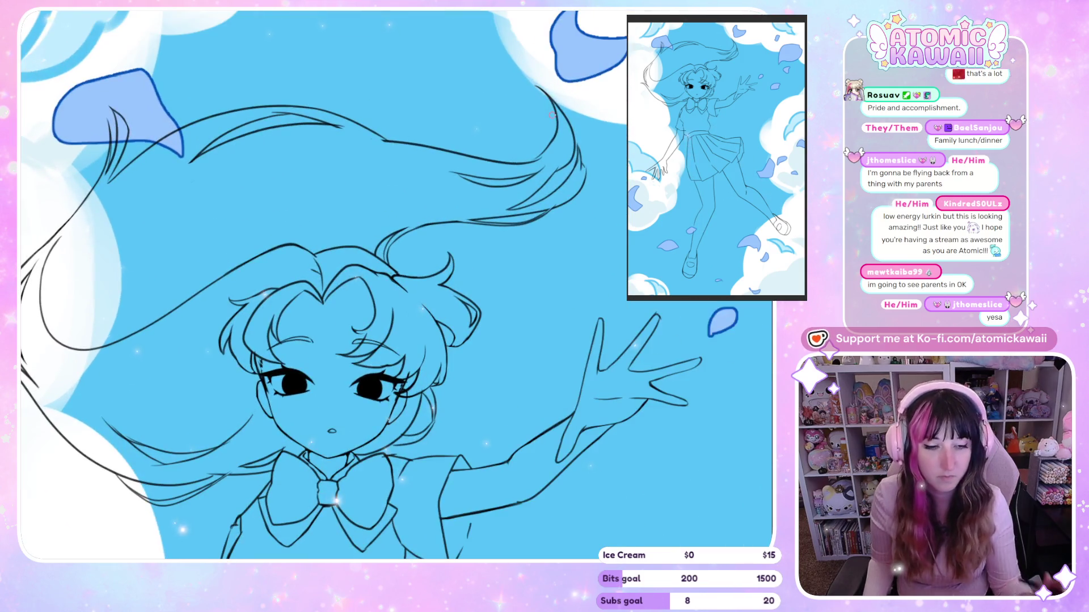
{"action": "scroll", "coordinate": [216, 528], "scroll_direction": "up", "scroll_amount": 2}
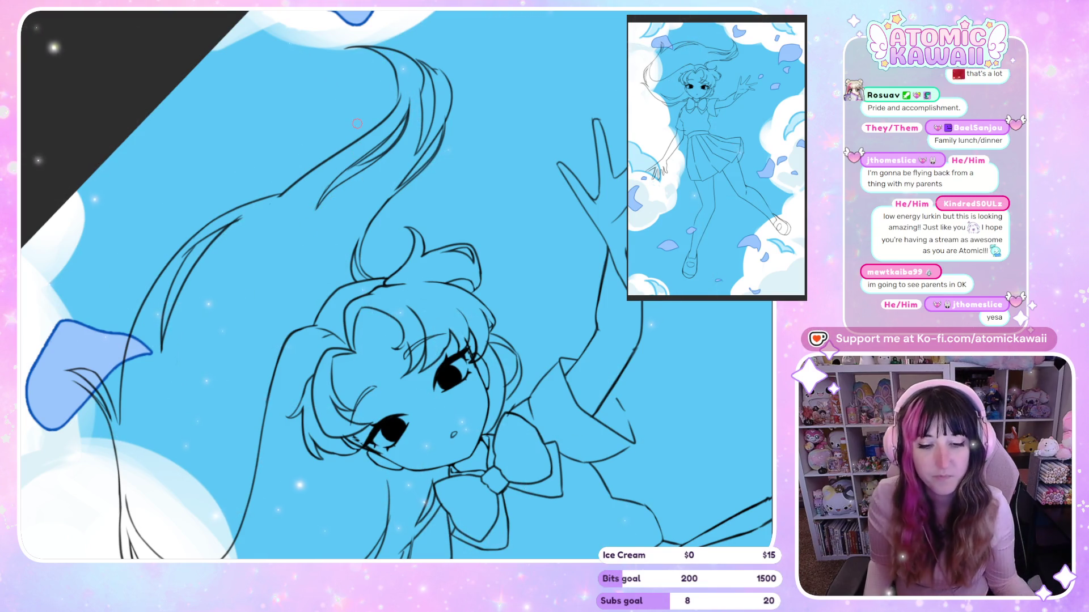
{"action": "scroll", "coordinate": [357, 123], "scroll_direction": "up", "scroll_amount": 3}
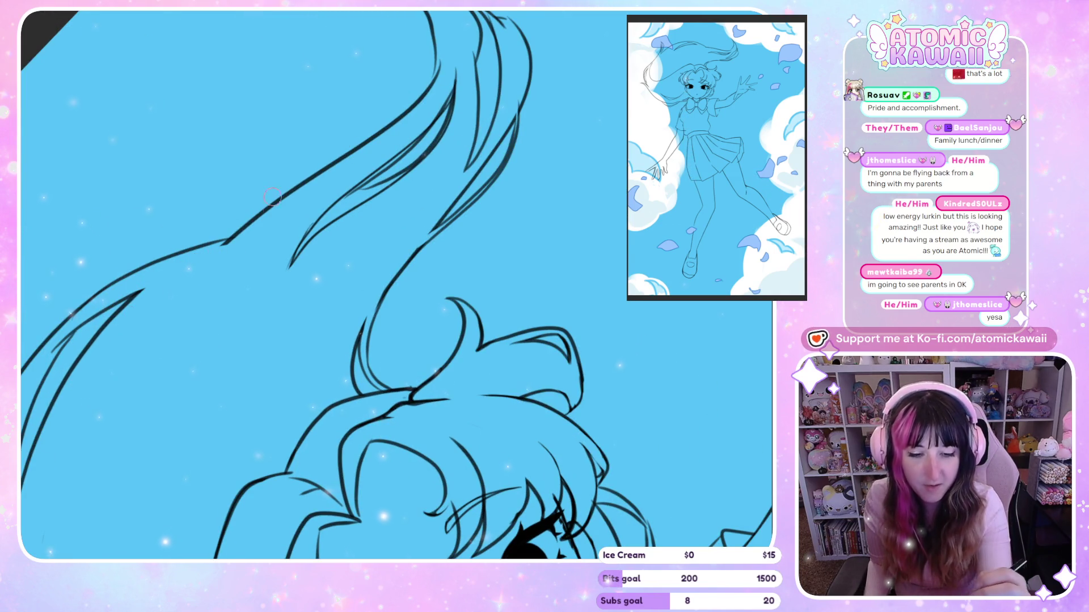
{"action": "left_click_drag", "start_coordinate": [284, 280], "coordinate": [352, 182]}
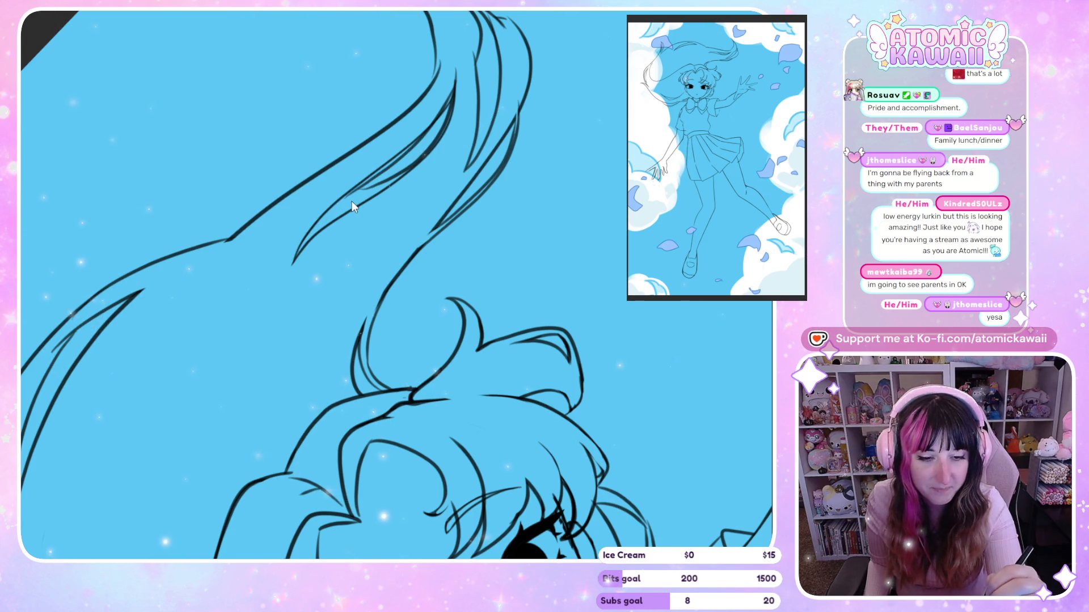
{"action": "key", "text": "ctrl+z"}
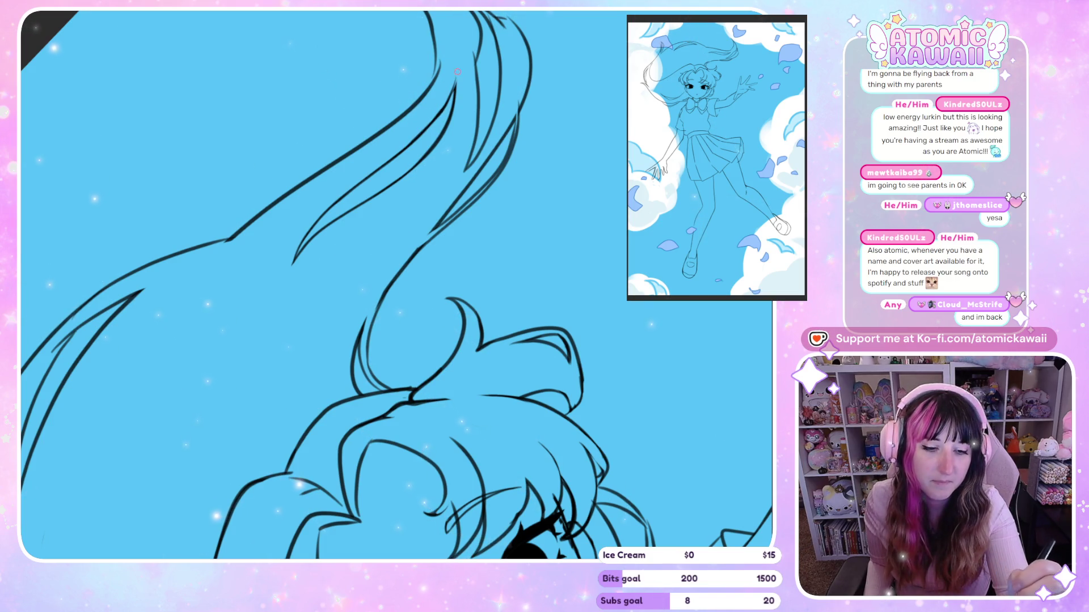
{"action": "scroll", "coordinate": [323, 229], "scroll_direction": "down", "scroll_amount": 5}
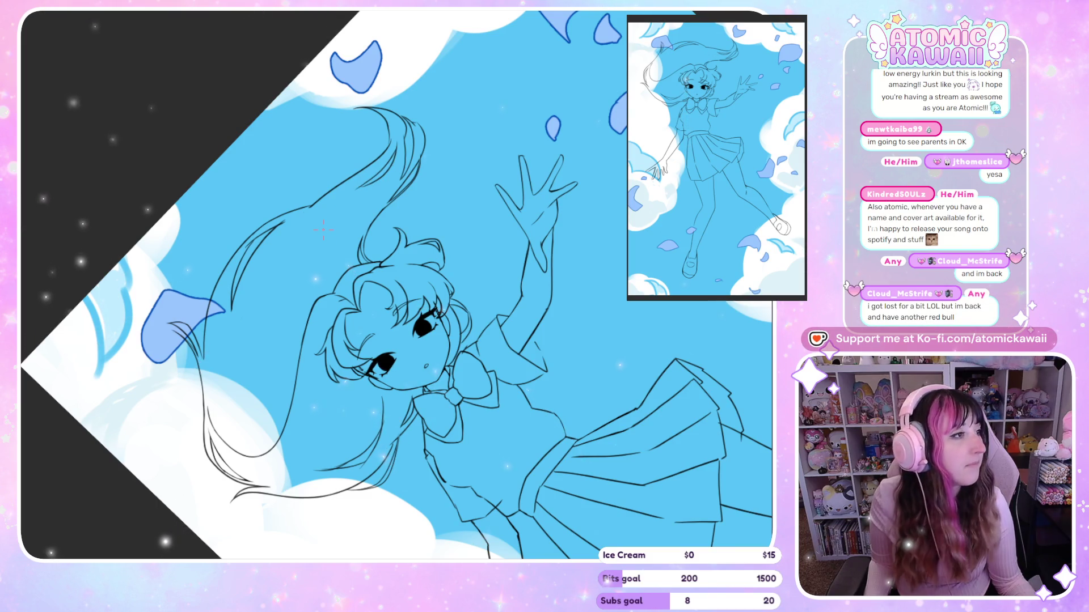
{"action": "scroll", "coordinate": [420, 188], "scroll_direction": "up", "scroll_amount": 5}
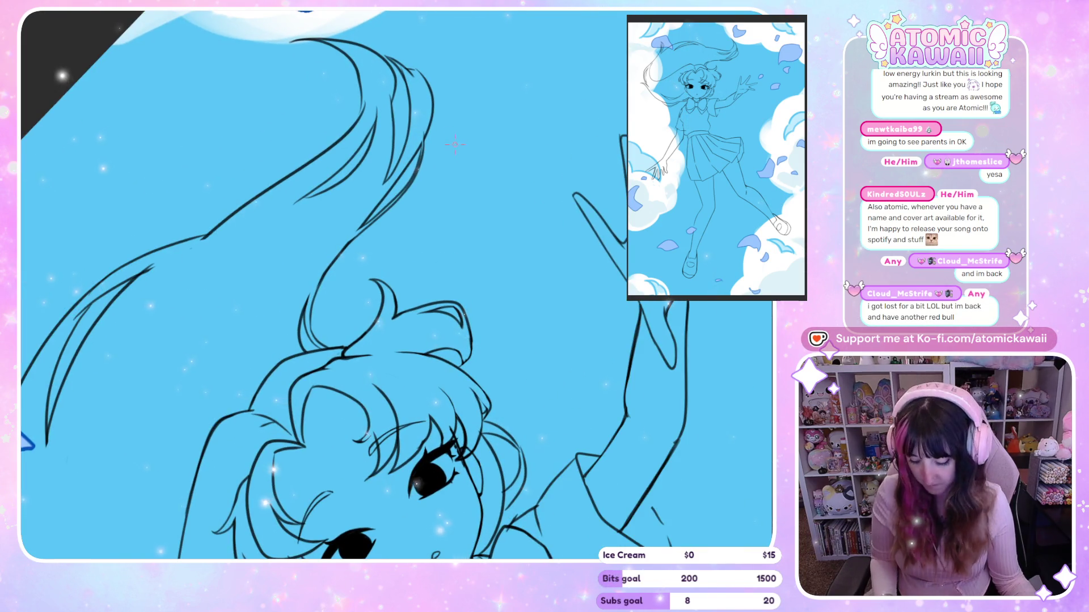
{"action": "key", "text": "ctrl+0"}
{"action": "scroll", "coordinate": [458, 158], "scroll_direction": "up", "scroll_amount": 3}
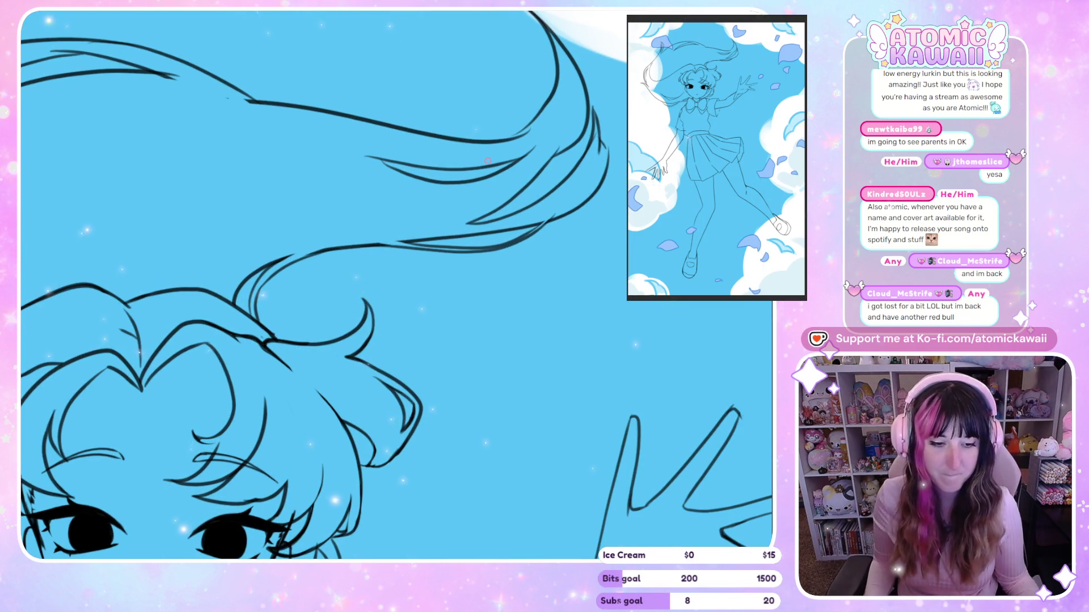
{"action": "scroll", "coordinate": [274, 194], "scroll_direction": "down", "scroll_amount": 8}
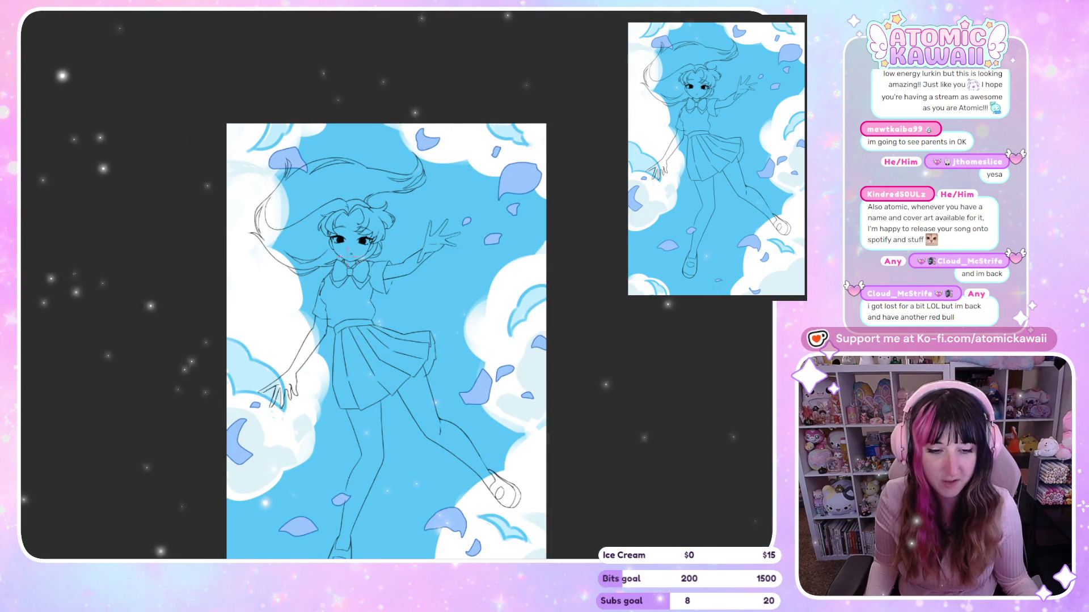
Step: Lasso and delete the stray hair strand near the girl's face
{"action": "scroll", "coordinate": [377, 240], "scroll_direction": "up", "scroll_amount": 1}
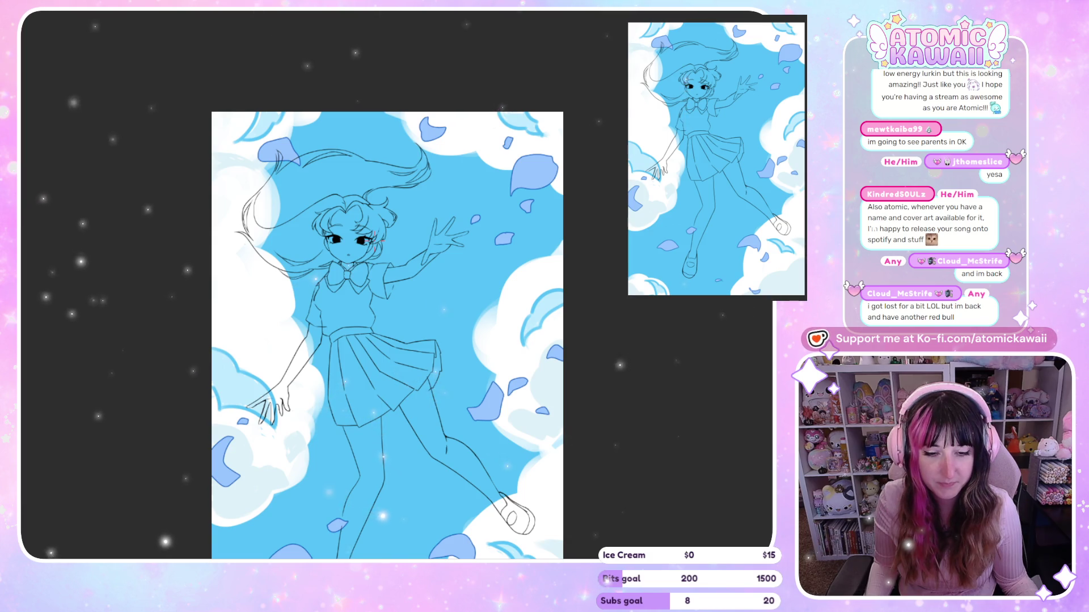
{"action": "key", "text": "h"}
{"action": "scroll", "coordinate": [580, 101], "scroll_direction": "up", "scroll_amount": 2}
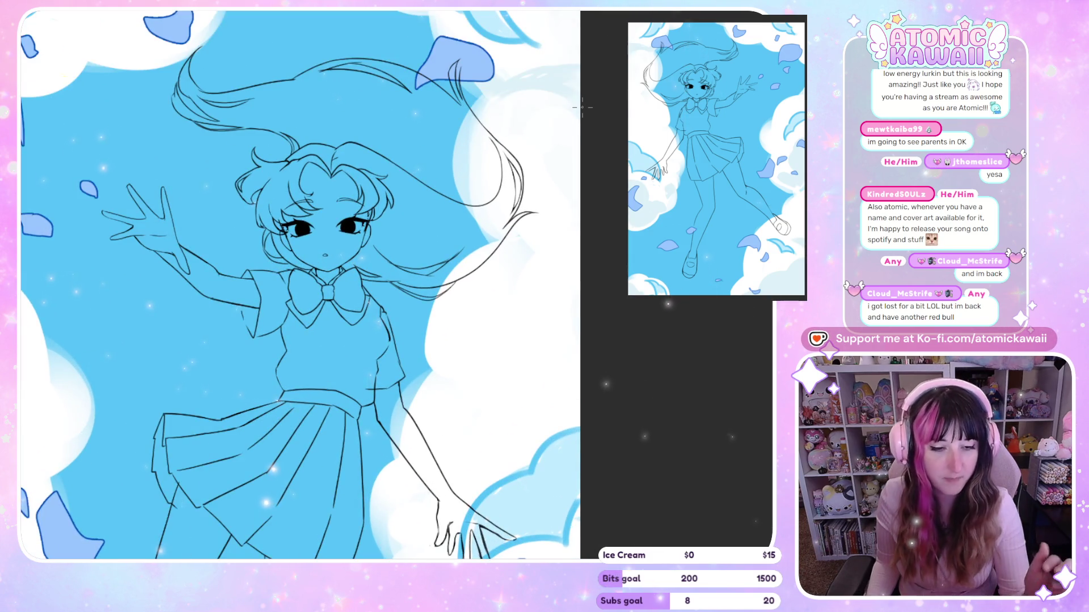
{"action": "scroll", "coordinate": [436, 242], "scroll_direction": "up", "scroll_amount": 2}
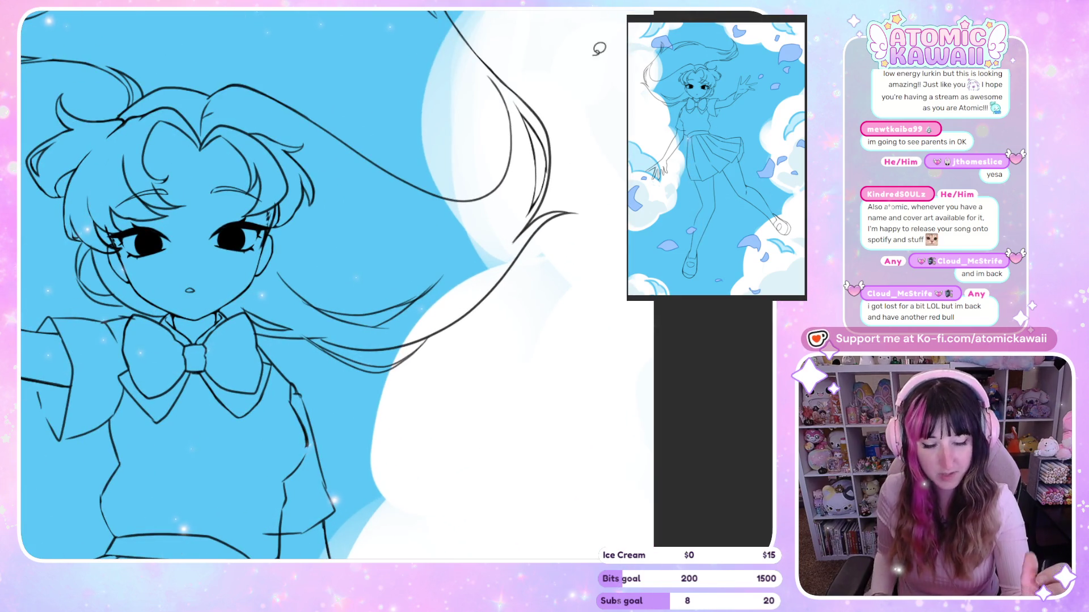
{"action": "left_click_drag", "start_coordinate": [547, 206], "coordinate": [604, 181]}
{"action": "key", "text": "Delete"}
{"action": "key", "text": "ctrl+d"}
{"action": "scroll", "coordinate": [534, 365], "scroll_direction": "down", "scroll_amount": 2}
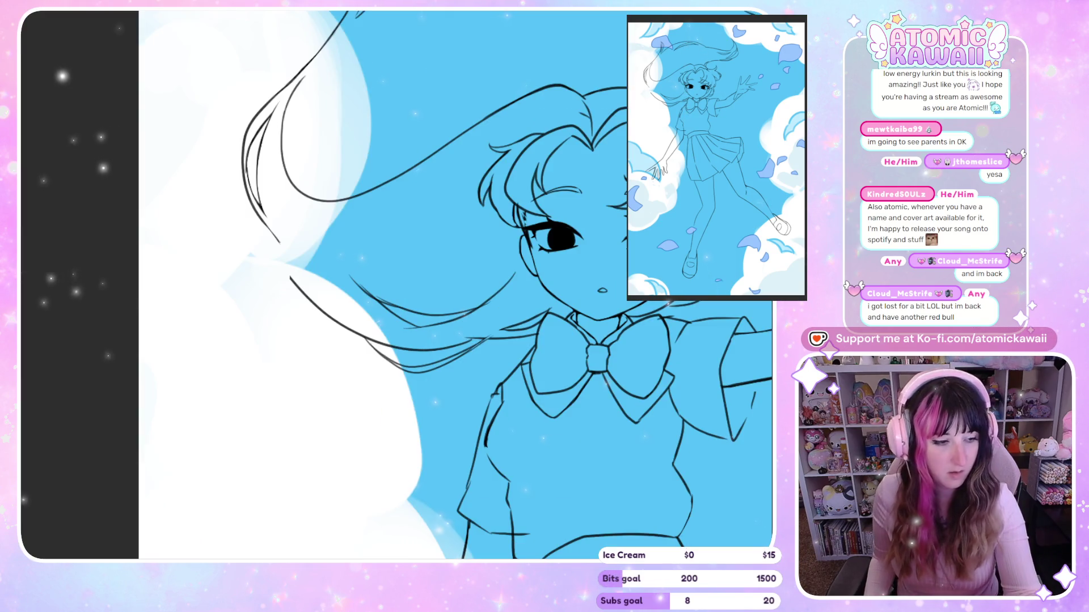
{"action": "scroll", "coordinate": [295, 413], "scroll_direction": "down", "scroll_amount": 2}
Step: Undo two unwanted strokes and ink a new curving hair strand left of the face
{"action": "key", "text": "h"}
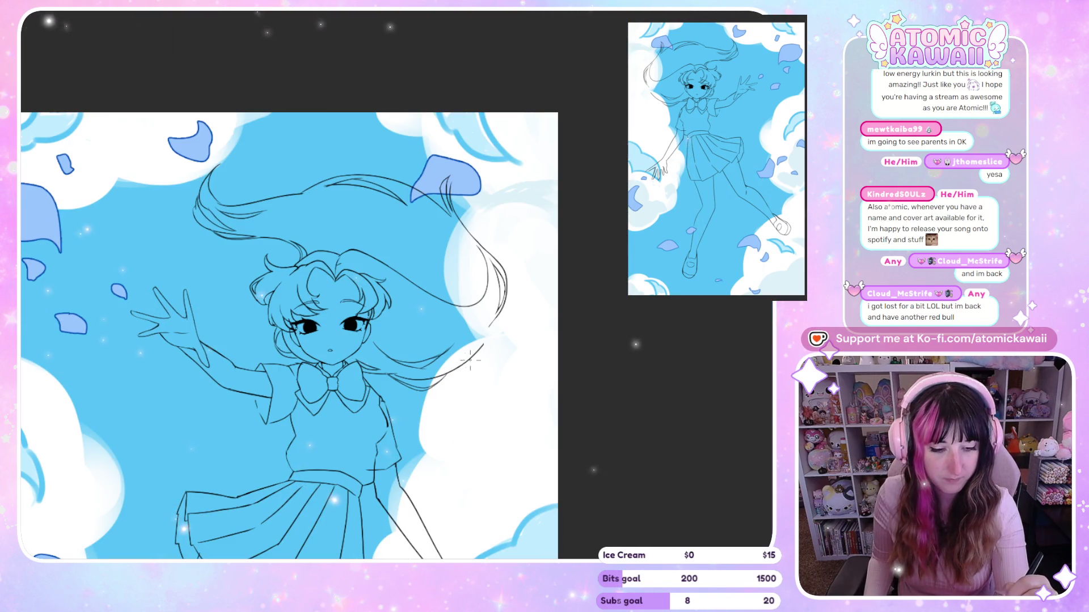
{"action": "key", "text": "h"}
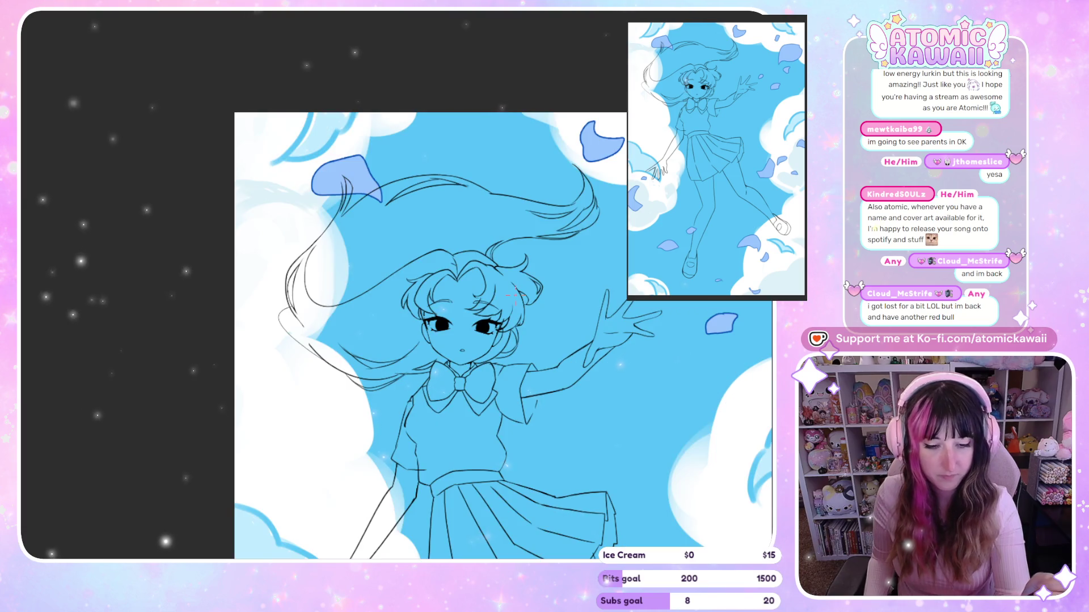
{"action": "key", "text": "h"}
{"action": "scroll", "coordinate": [148, 521], "scroll_direction": "up", "scroll_amount": 1}
{"action": "scroll", "coordinate": [147, 522], "scroll_direction": "up", "scroll_amount": 1}
{"action": "scroll", "coordinate": [147, 521], "scroll_direction": "up", "scroll_amount": 1}
{"action": "scroll", "coordinate": [313, 325], "scroll_direction": "down", "scroll_amount": 3}
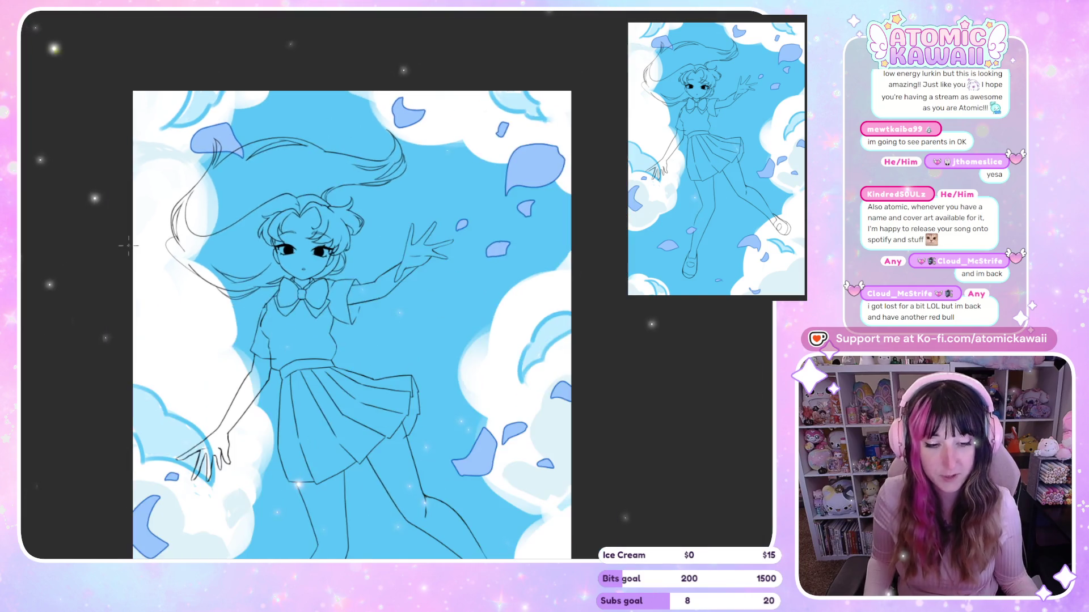
{"action": "scroll", "coordinate": [314, 325], "scroll_direction": "up", "scroll_amount": 1}
{"action": "scroll", "coordinate": [314, 325], "scroll_direction": "up", "scroll_amount": 1}
{"action": "key", "text": "h"}
{"action": "scroll", "coordinate": [313, 325], "scroll_direction": "down", "scroll_amount": 2}
{"action": "scroll", "coordinate": [313, 325], "scroll_direction": "down", "scroll_amount": 1}
{"action": "scroll", "coordinate": [651, 343], "scroll_direction": "up", "scroll_amount": 2}
{"action": "scroll", "coordinate": [651, 342], "scroll_direction": "up", "scroll_amount": 1}
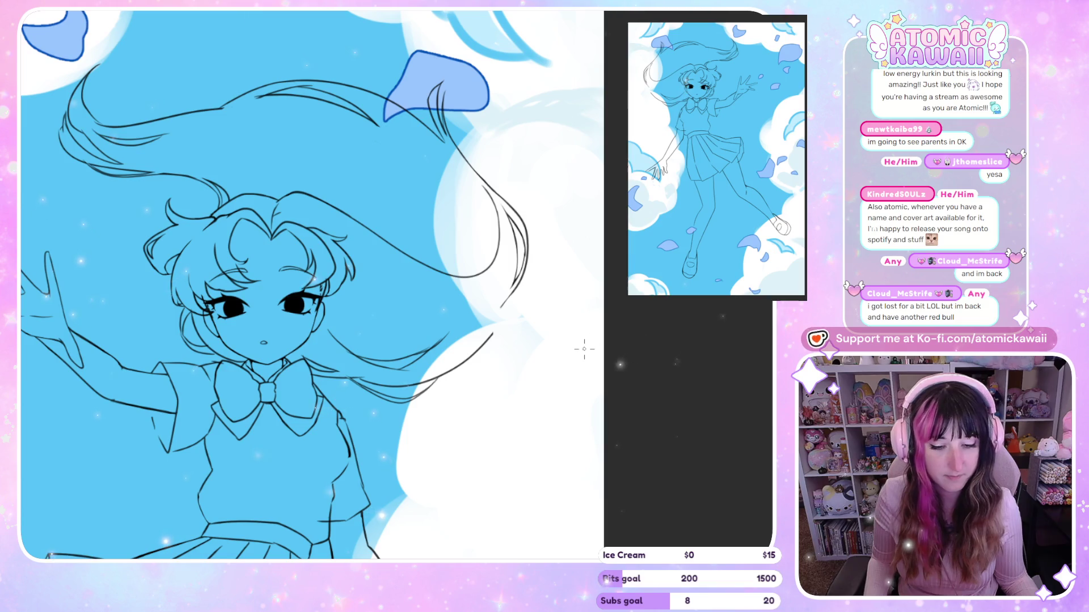
{"action": "key", "text": "h"}
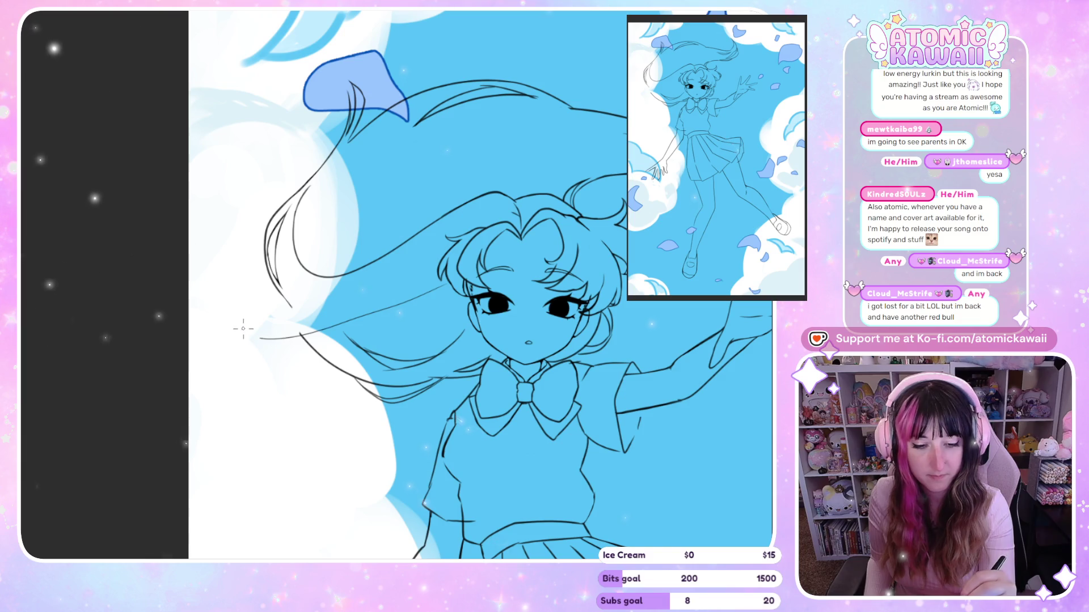
{"action": "key", "text": "ctrl+z"}
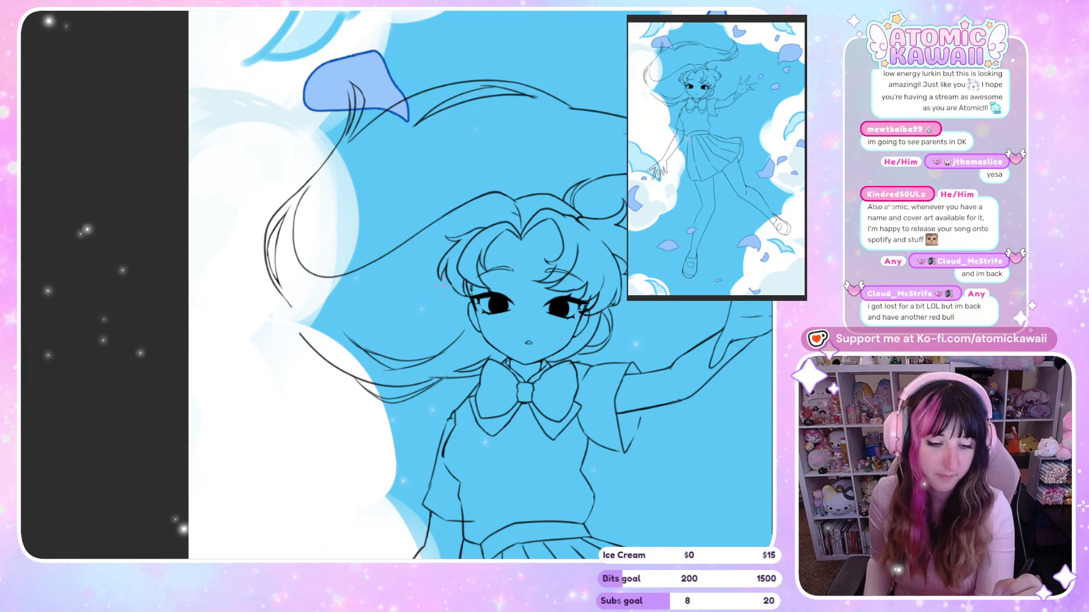
{"action": "key", "text": "ctrl+z"}
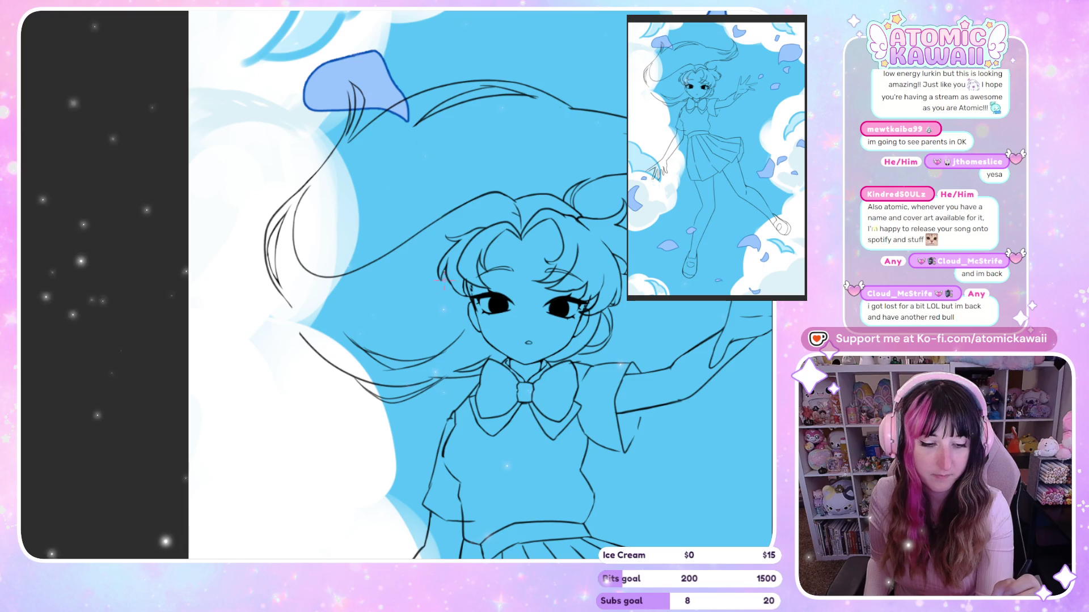
{"action": "left_click_drag", "start_coordinate": [309, 335], "coordinate": [283, 299]}
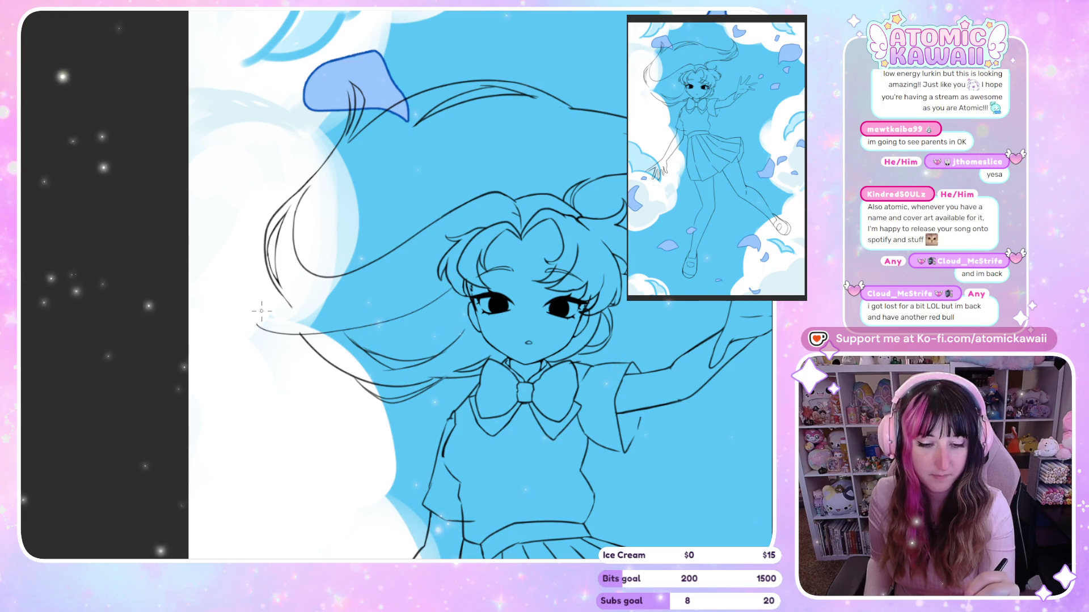
Step: Replace the looping stroke with a long hair strand sweeping down-left beside the face
{"action": "key", "text": "ctrl+z"}
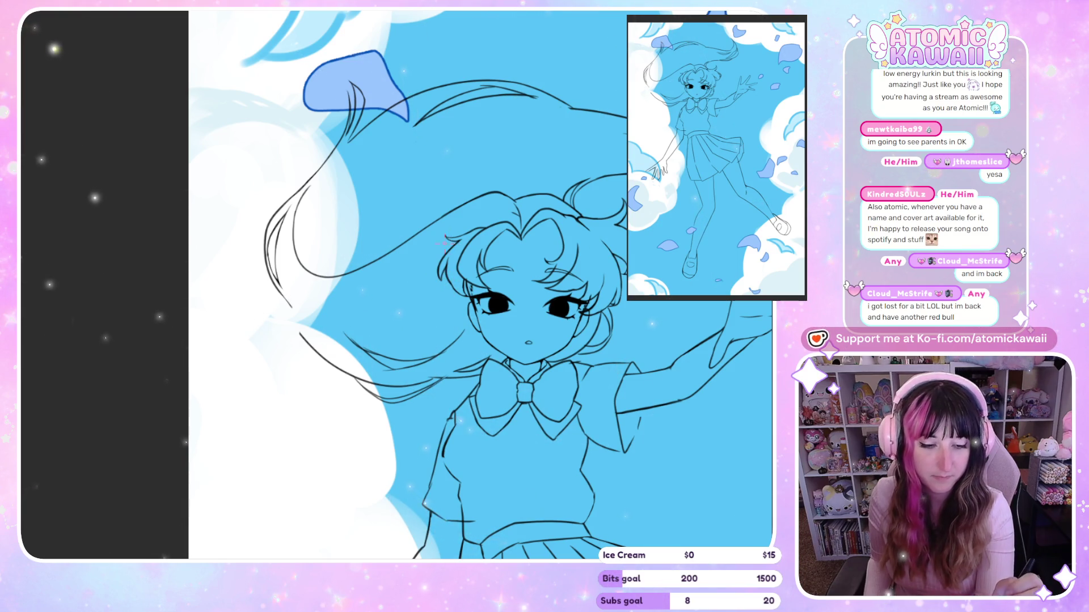
{"action": "left_click_drag", "start_coordinate": [448, 215], "coordinate": [310, 337]}
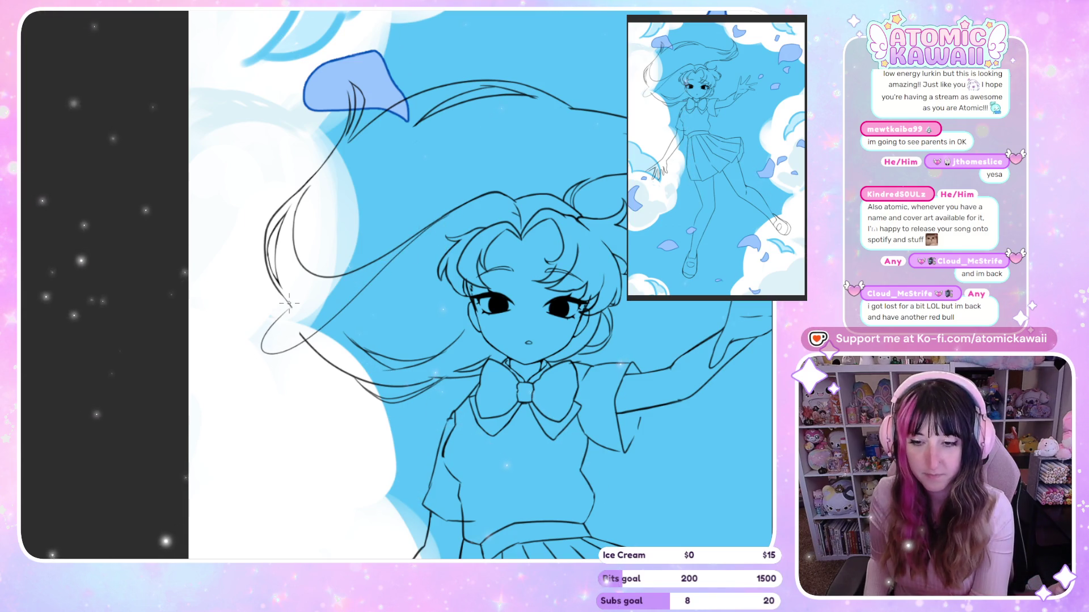
{"action": "key", "text": "h"}
{"action": "key", "text": "h"}
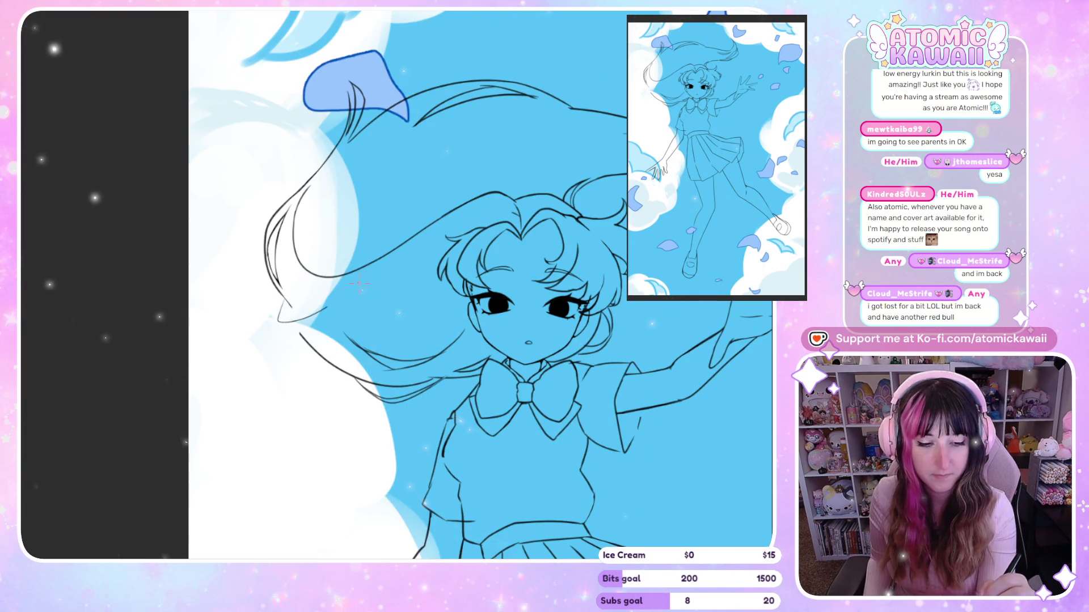
{"action": "key", "text": "h"}
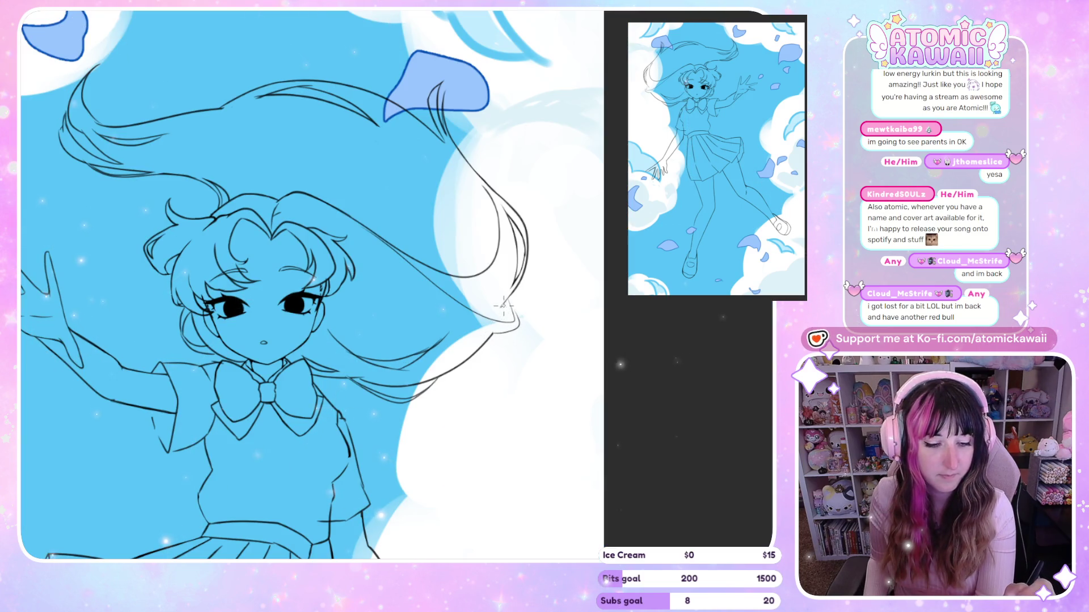
{"action": "key", "text": "h"}
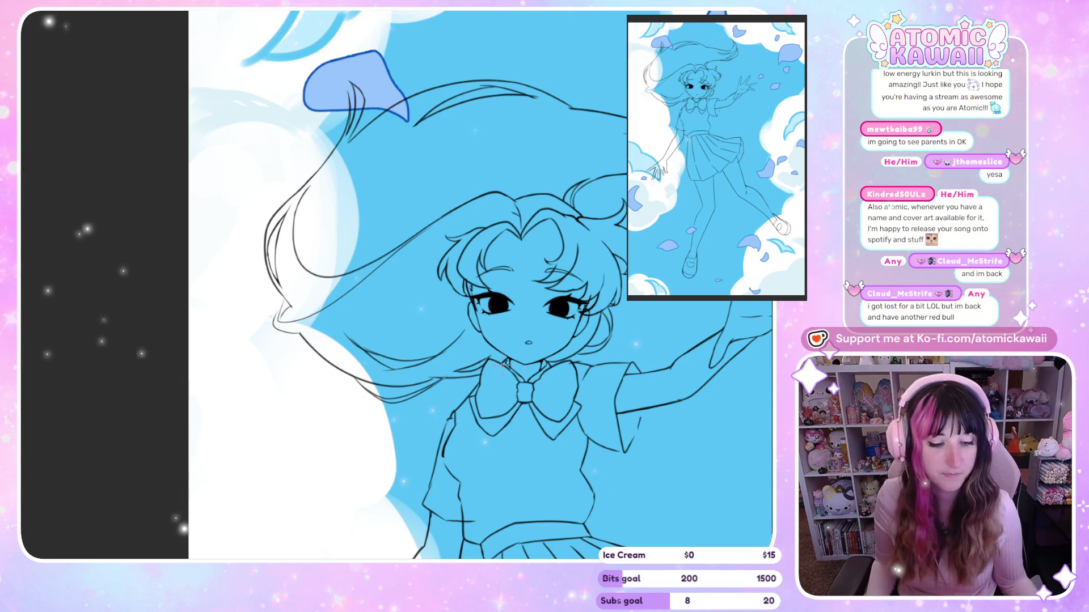
{"action": "scroll", "coordinate": [419, 419], "scroll_direction": "up", "scroll_amount": 3}
{"action": "scroll", "coordinate": [349, 466], "scroll_direction": "down", "scroll_amount": 3}
{"action": "scroll", "coordinate": [467, 250], "scroll_direction": "up", "scroll_amount": 3}
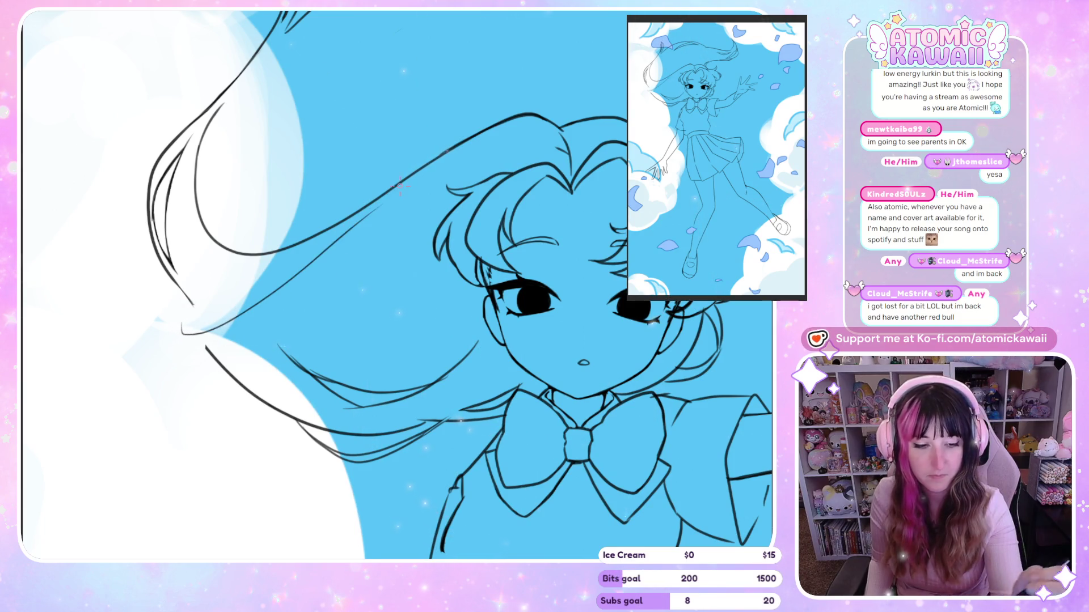
Step: Remove the two hair strands drawn right of the face
{"action": "key", "text": "h"}
{"action": "key", "text": "h"}
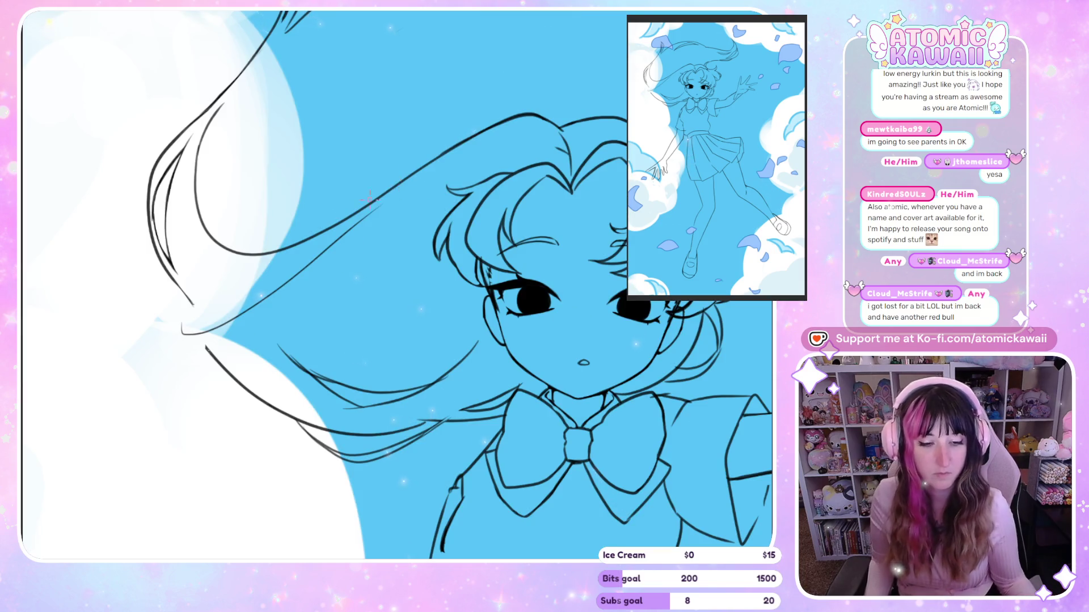
{"action": "scroll", "coordinate": [368, 211], "scroll_direction": "down", "scroll_amount": 3}
{"action": "key", "text": "h"}
{"action": "key", "text": "ctrl+z"}
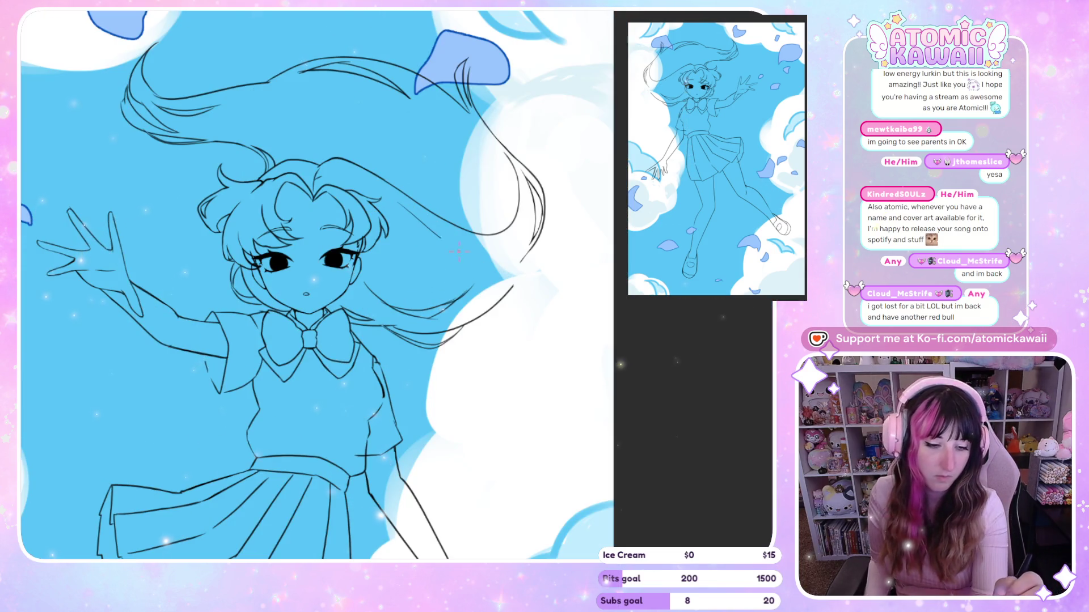
{"action": "key", "text": "ctrl+z"}
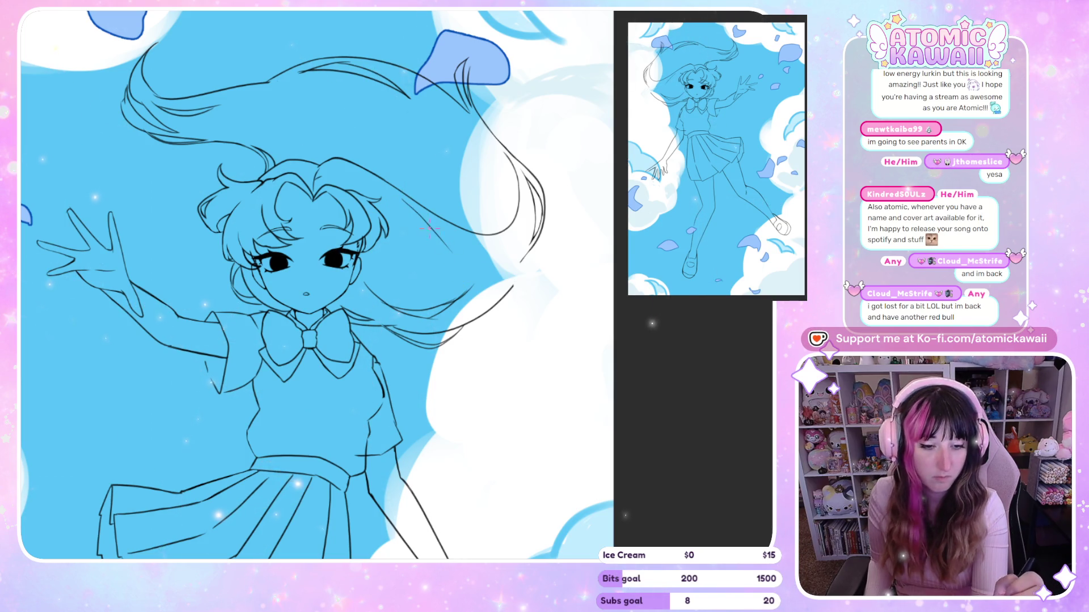
{"action": "key", "text": "h"}
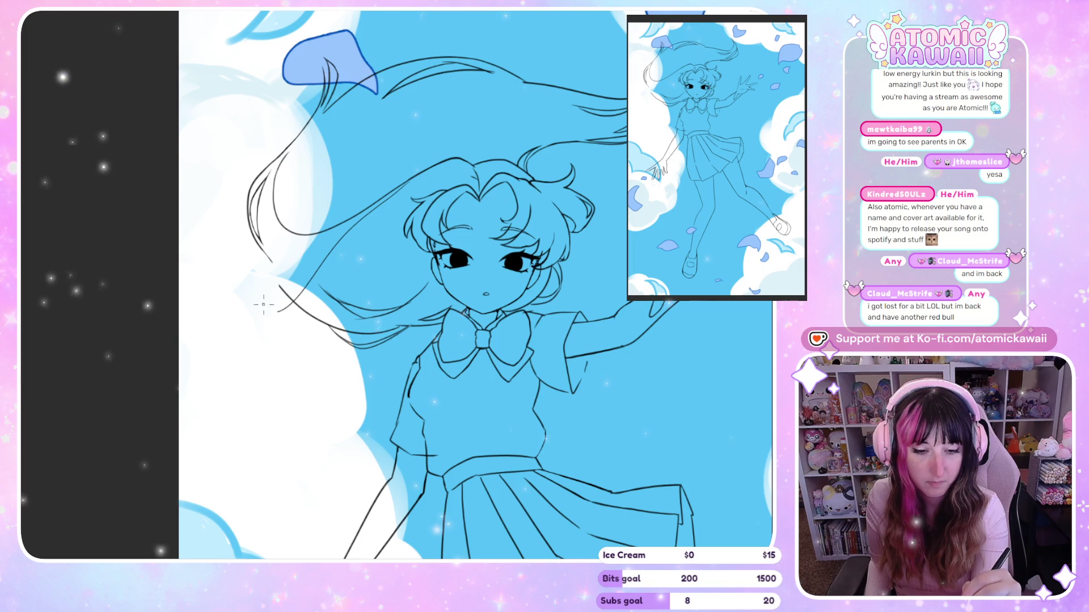
Step: Add a short hair stroke near the face, undoing the hooked end and edge stroke
{"action": "left_click_drag", "start_coordinate": [262, 274], "coordinate": [278, 309]}
{"action": "key", "text": "m"}
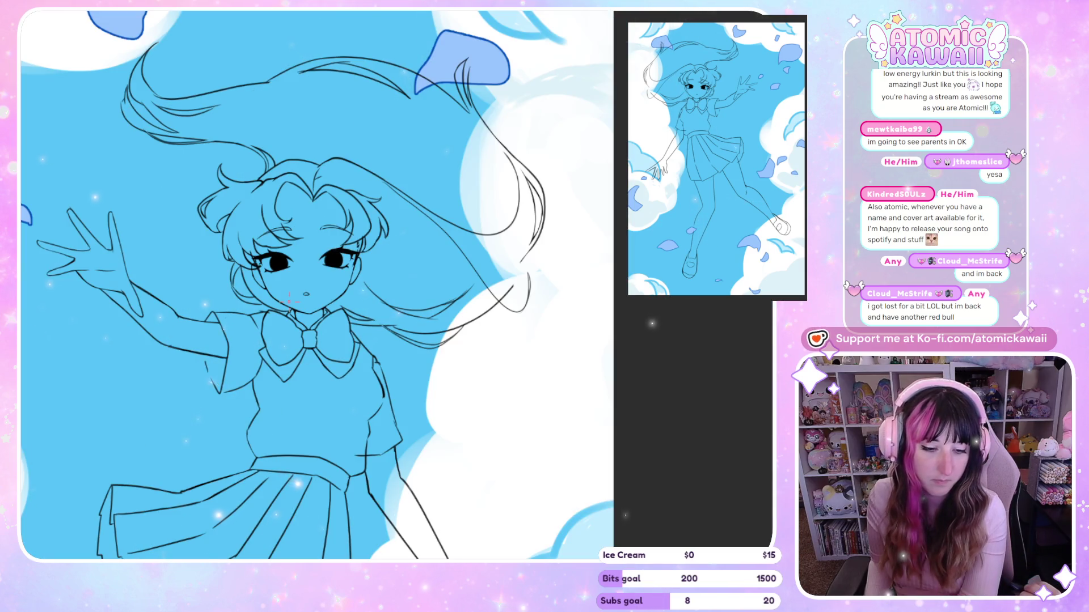
{"action": "key", "text": "ctrl+z"}
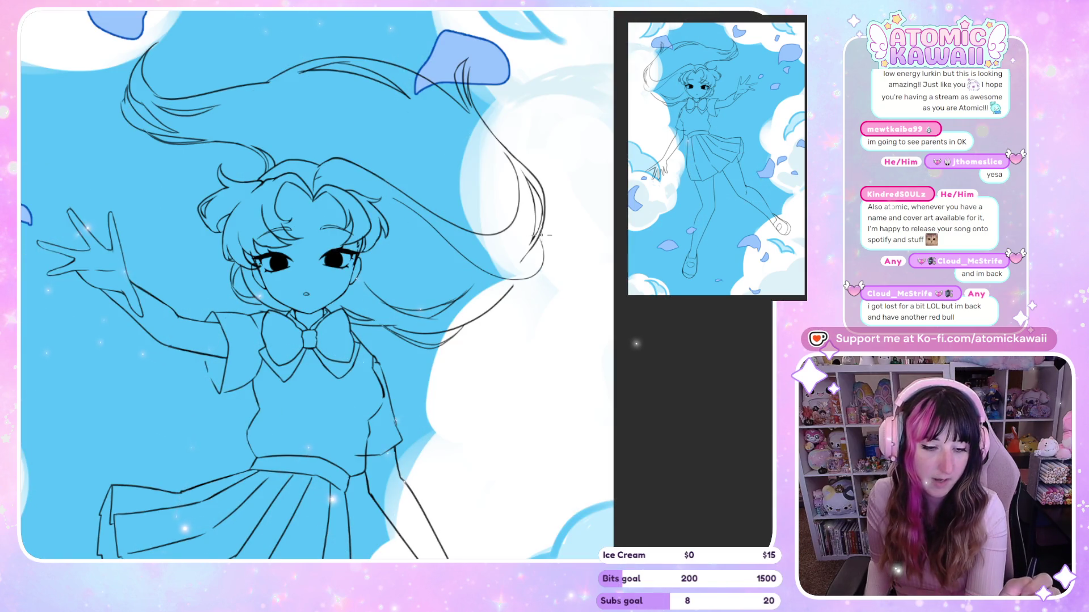
{"action": "key", "text": "m"}
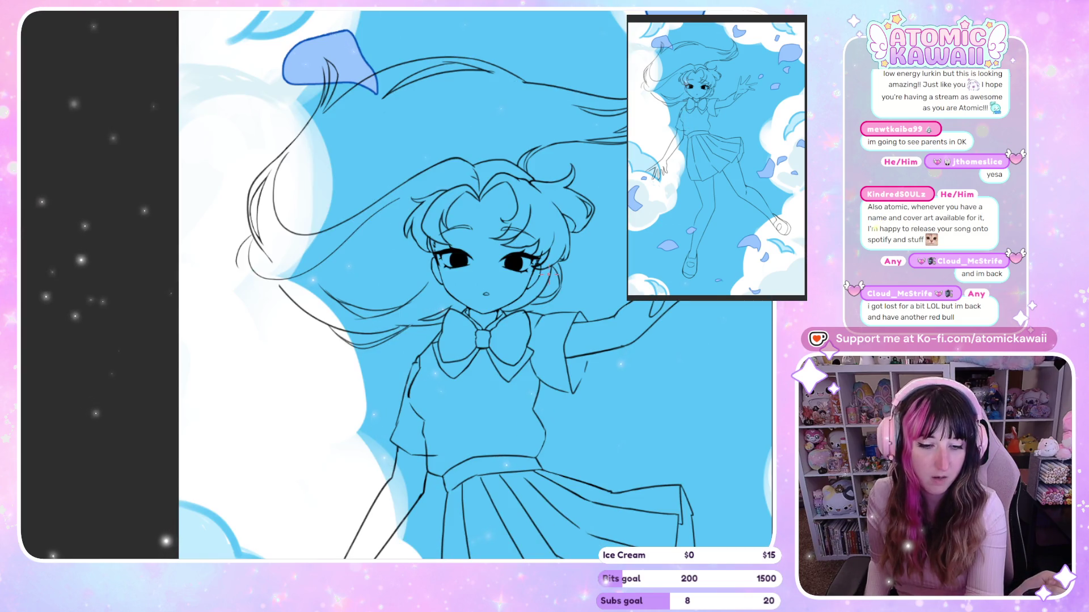
{"action": "key", "text": "ctrl+z"}
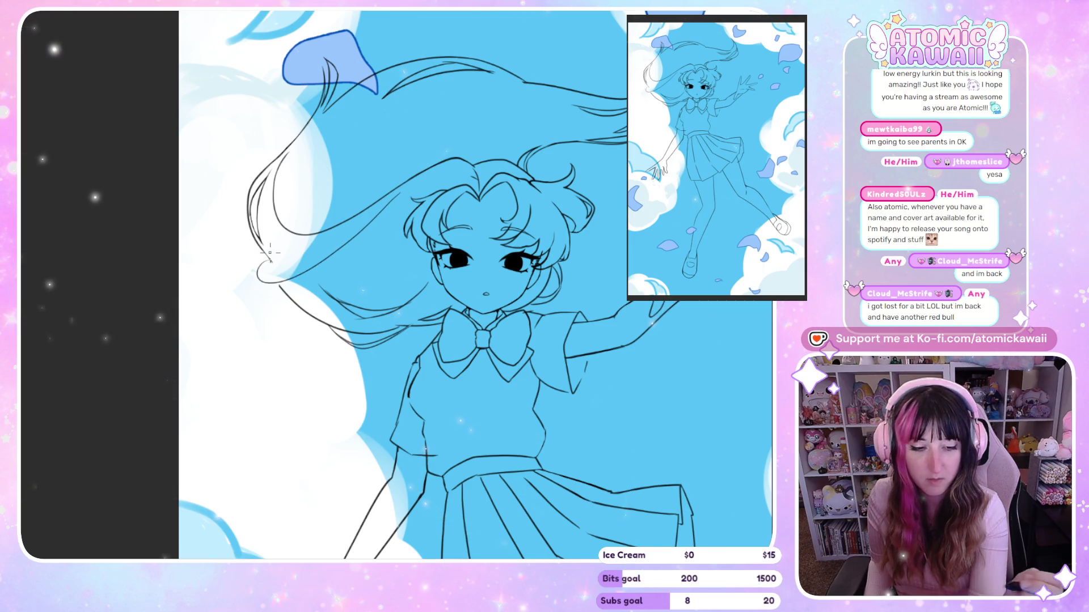
{"action": "key", "text": "m"}
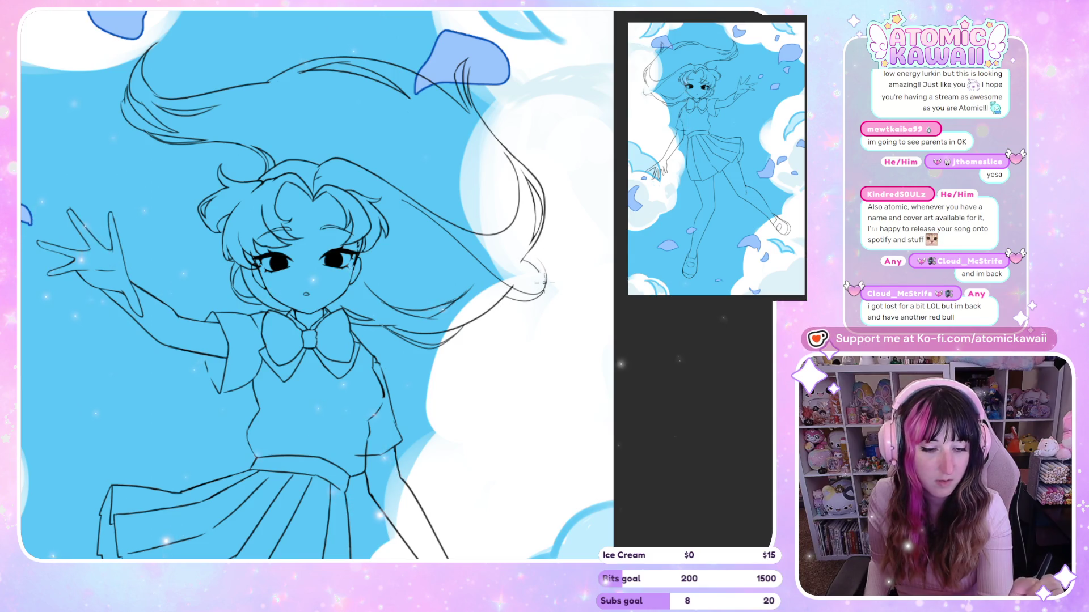
{"action": "key", "text": "m"}
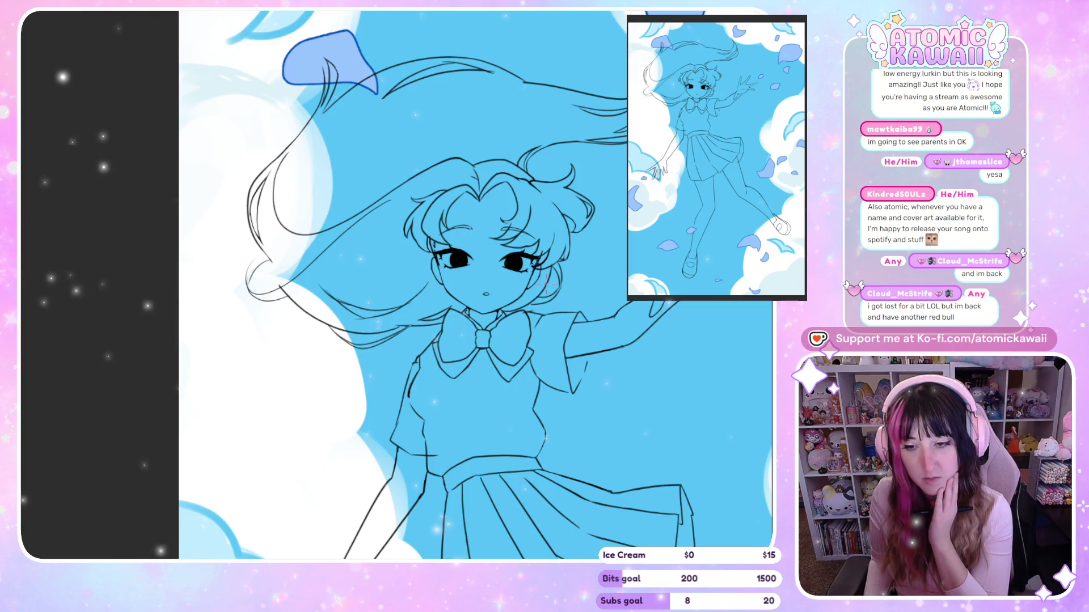
{"action": "key", "text": "m"}
{"action": "key", "text": "m"}
{"action": "key", "text": "m"}
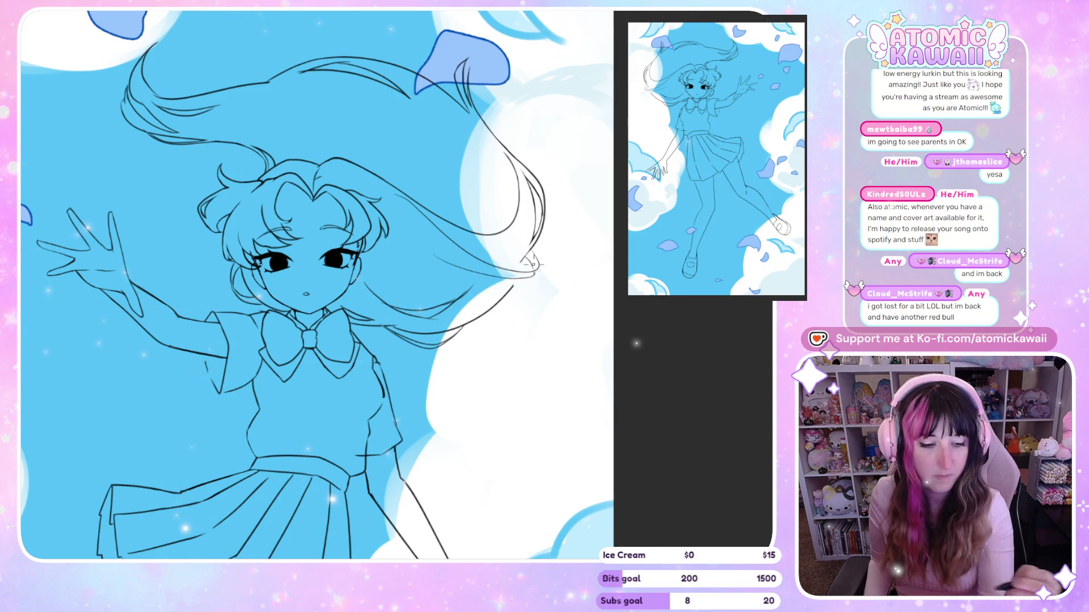
Step: Undo the stray hair strokes beside the head, comparing mirrored and normal views
{"action": "key", "text": "m"}
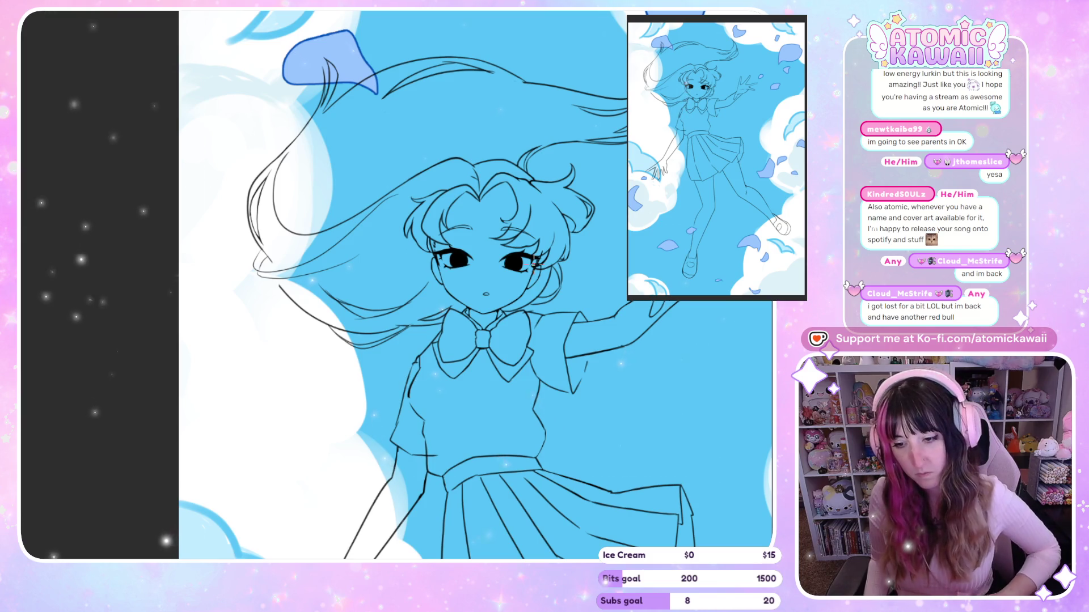
{"action": "key", "text": "m"}
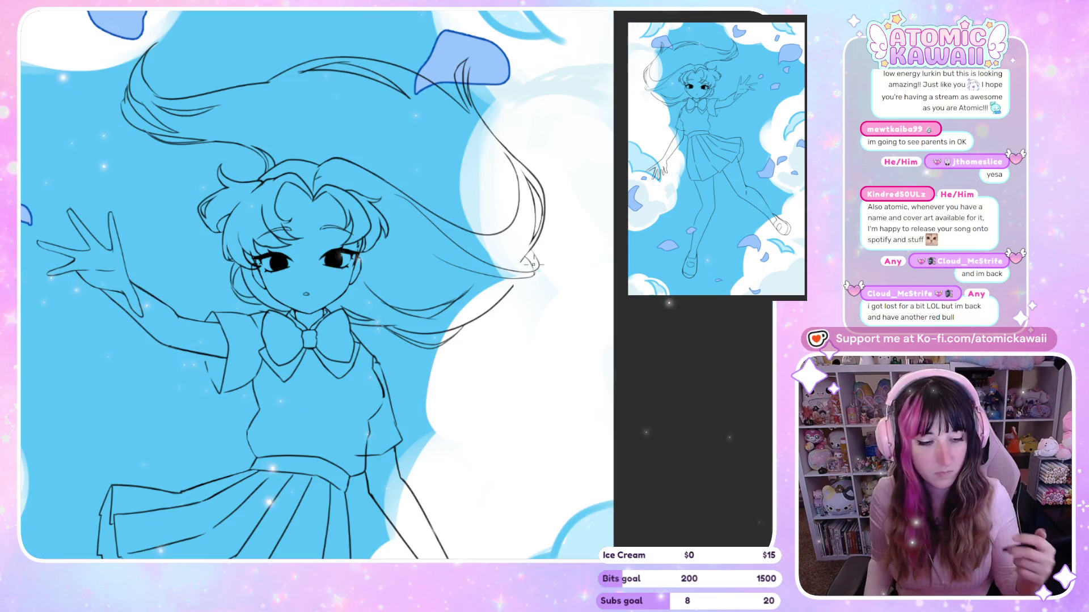
{"action": "key", "text": "ctrl+z"}
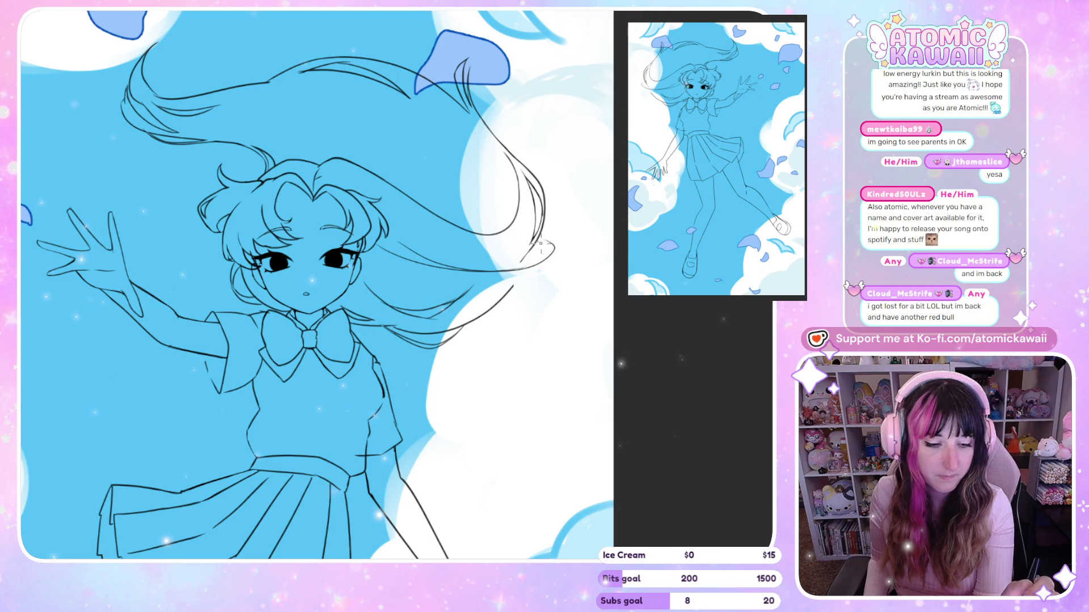
{"action": "key", "text": "m"}
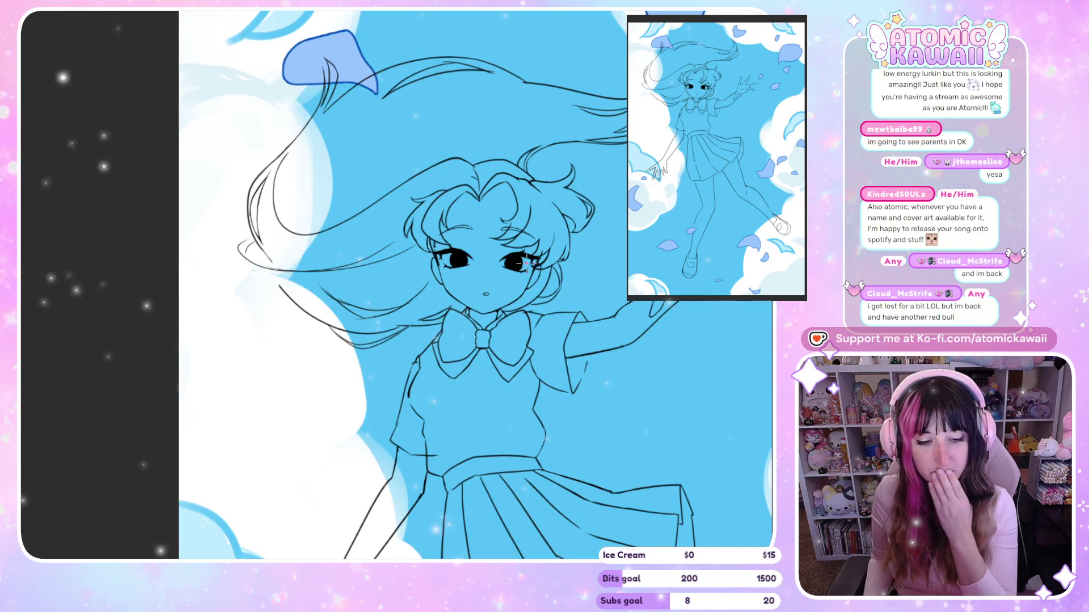
{"action": "key", "text": "ctrl+z"}
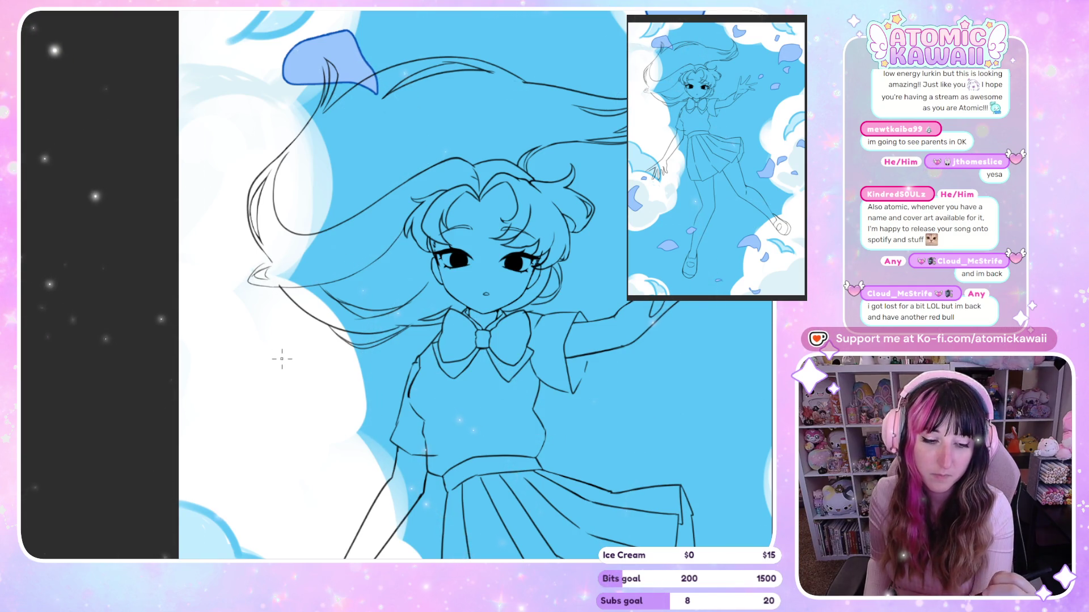
{"action": "key", "text": "h"}
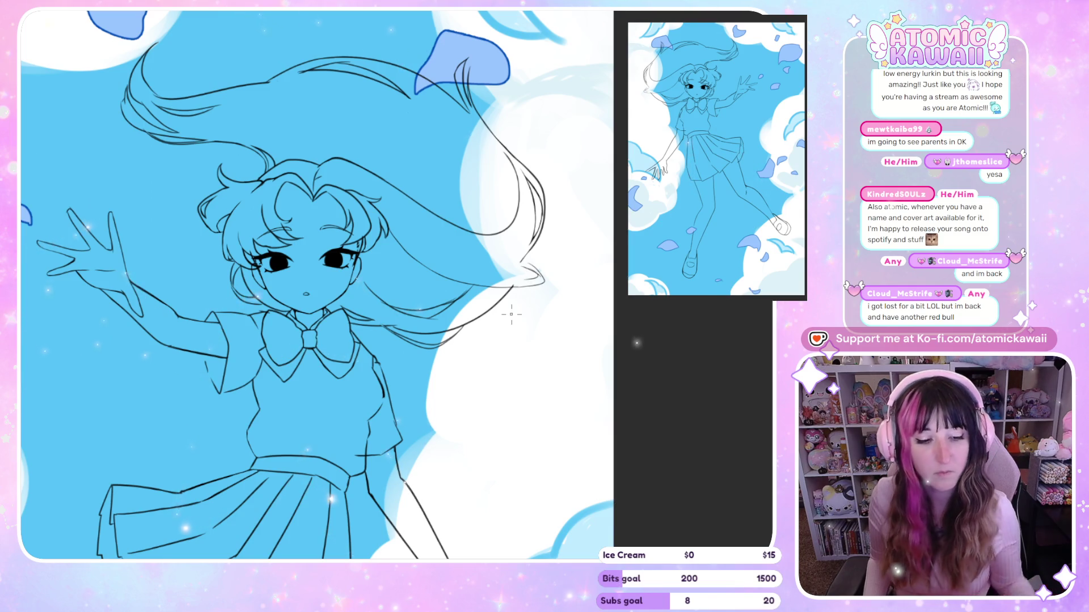
{"action": "key", "text": "h"}
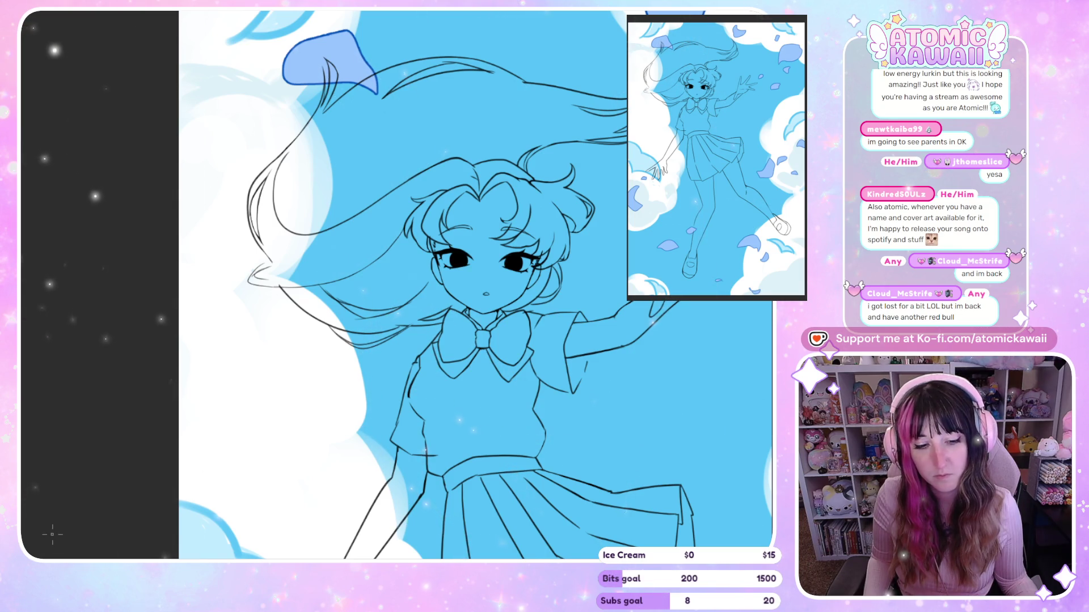
{"action": "key", "text": "h"}
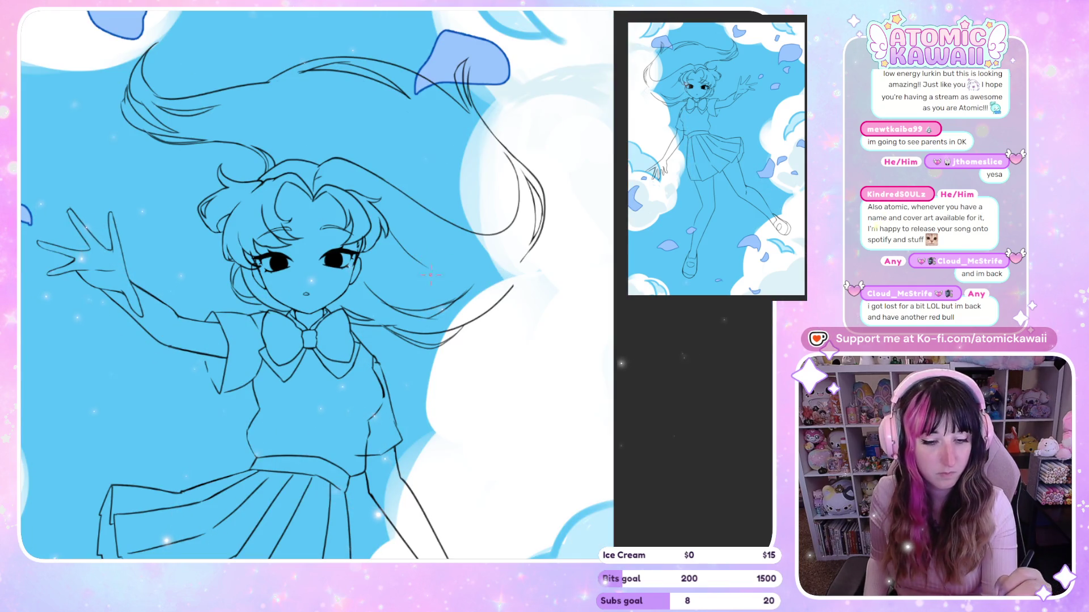
{"action": "key", "text": "h"}
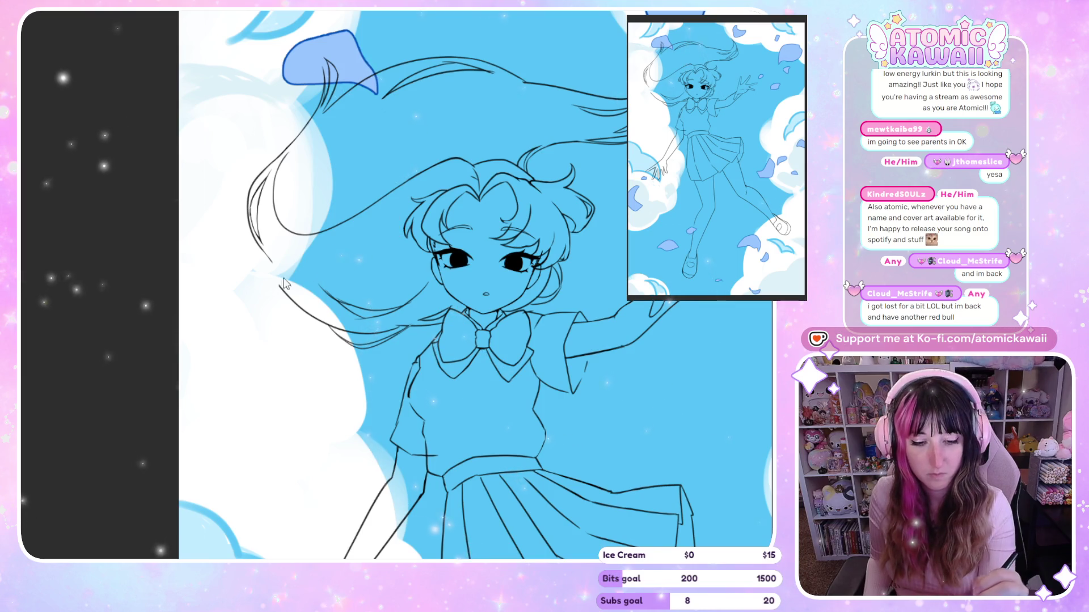
Step: Redraw the hair tip with an angled outer edge and curved inner stroke, then lasso it
{"action": "left_click_drag", "start_coordinate": [250, 255], "coordinate": [238, 301]}
{"action": "left_click_drag", "start_coordinate": [269, 260], "coordinate": [254, 294]}
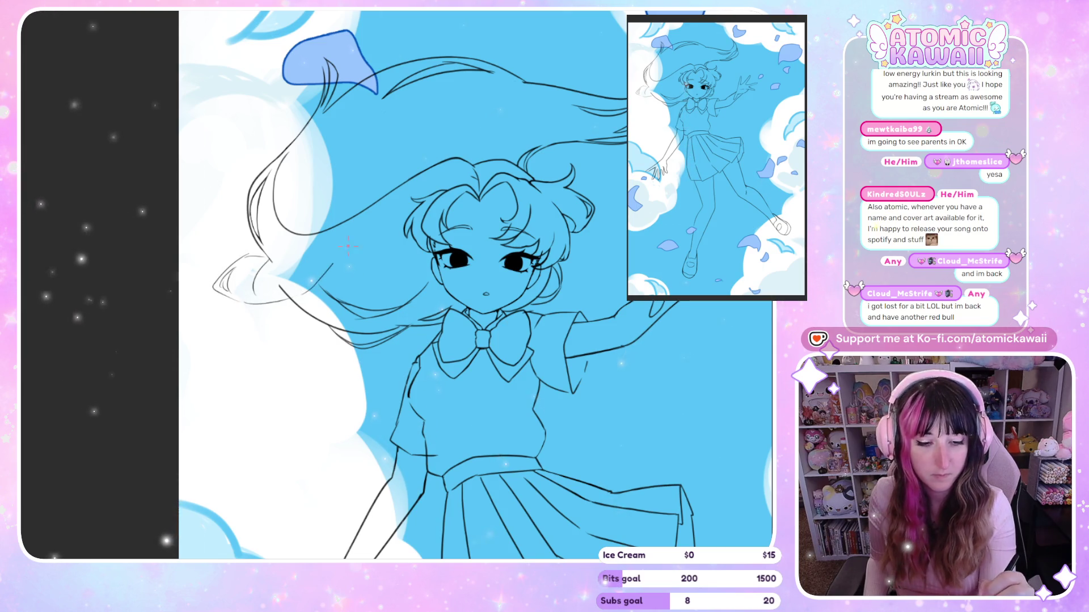
{"action": "key", "text": "h"}
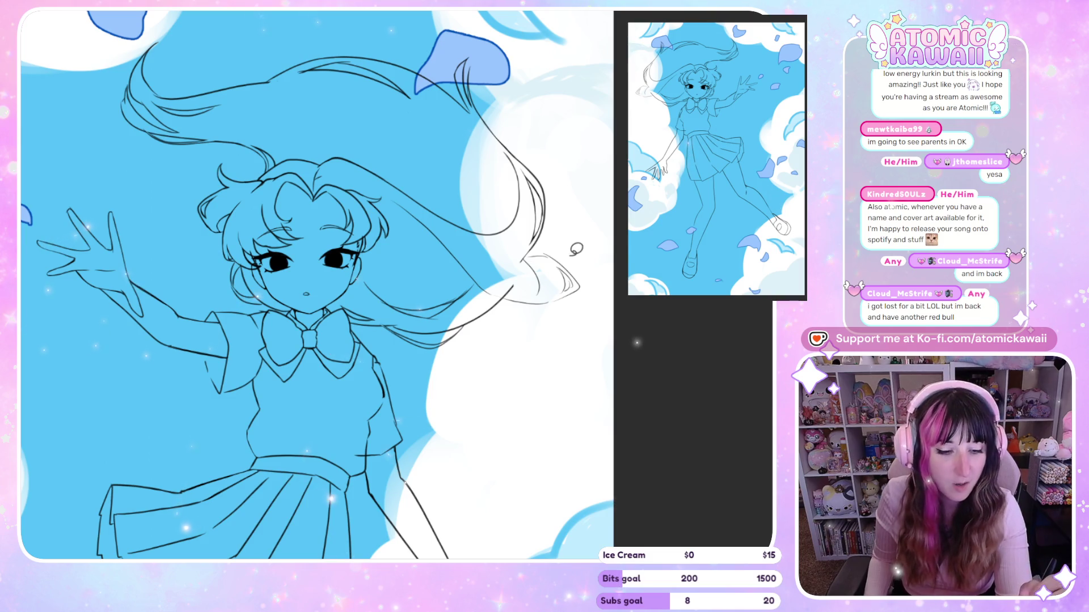
{"action": "left_click_drag", "start_coordinate": [579, 248], "coordinate": [600, 280]}
Step: Rotate the selected hair tip slightly clockwise with Transform and apply it
{"action": "left_click", "coordinate": [631, 370]}
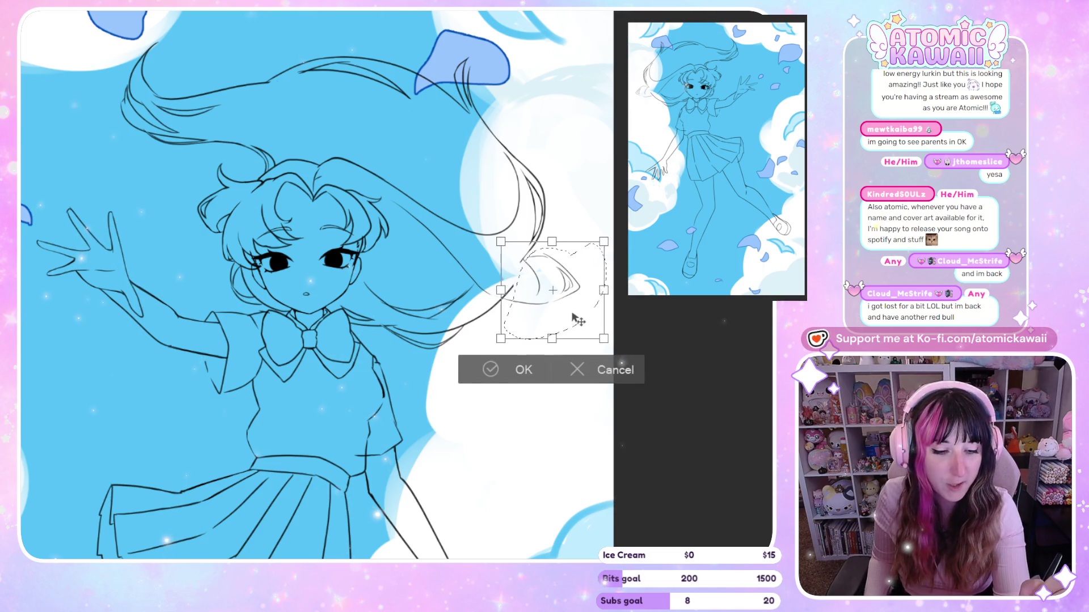
{"action": "mouse_move", "coordinate": [575, 318]}
{"action": "left_mouse_down"}
{"action": "mouse_move", "coordinate": [603, 304]}
{"action": "mouse_move", "coordinate": [566, 312]}
{"action": "left_mouse_up"}
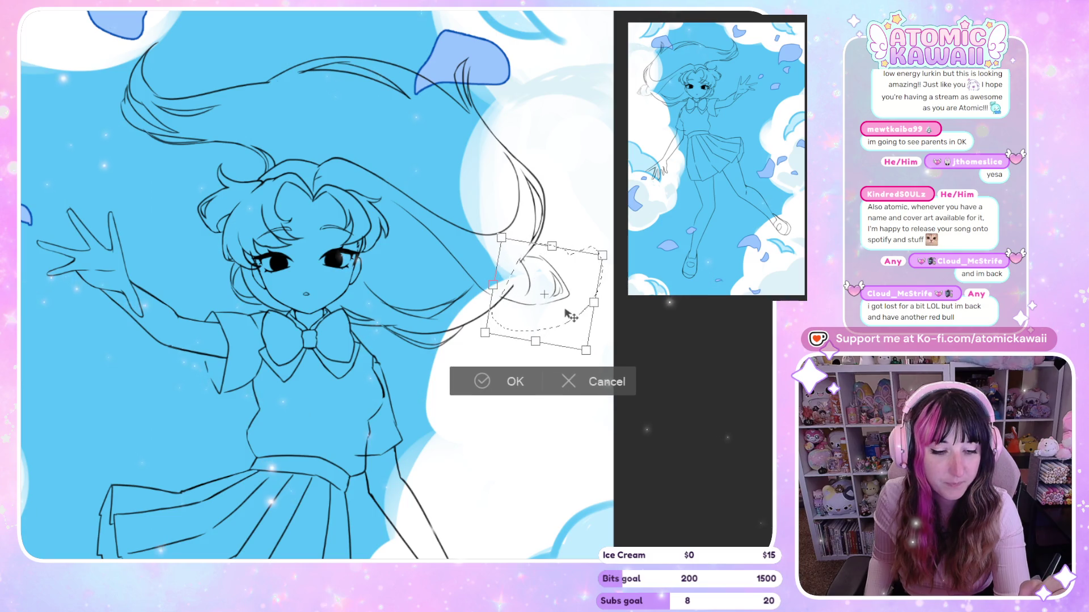
{"action": "key", "text": "h"}
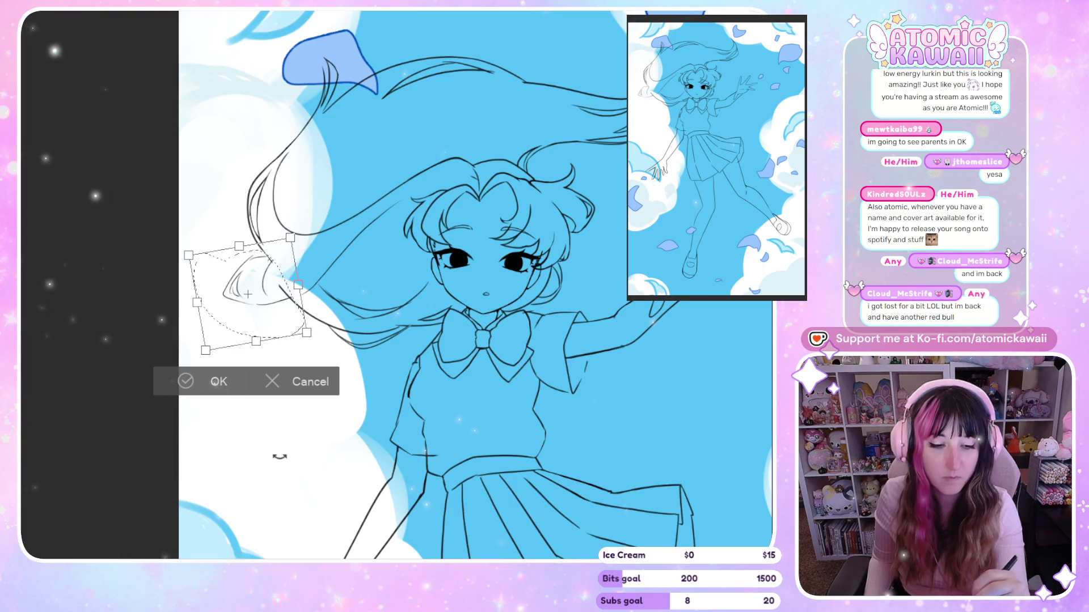
{"action": "key", "text": "Return"}
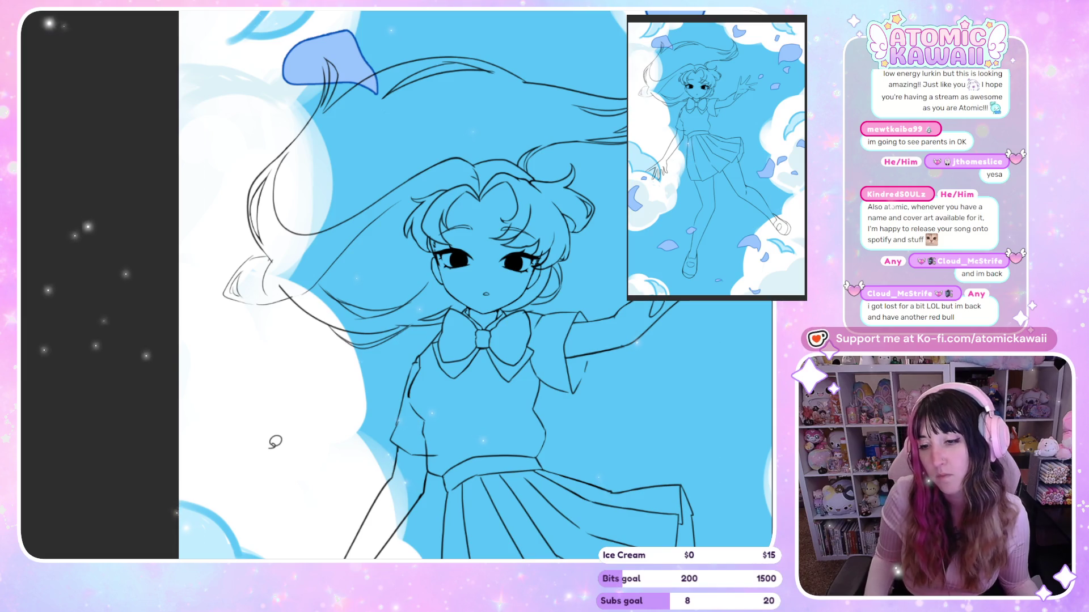
{"action": "key", "text": "ctrl+plus"}
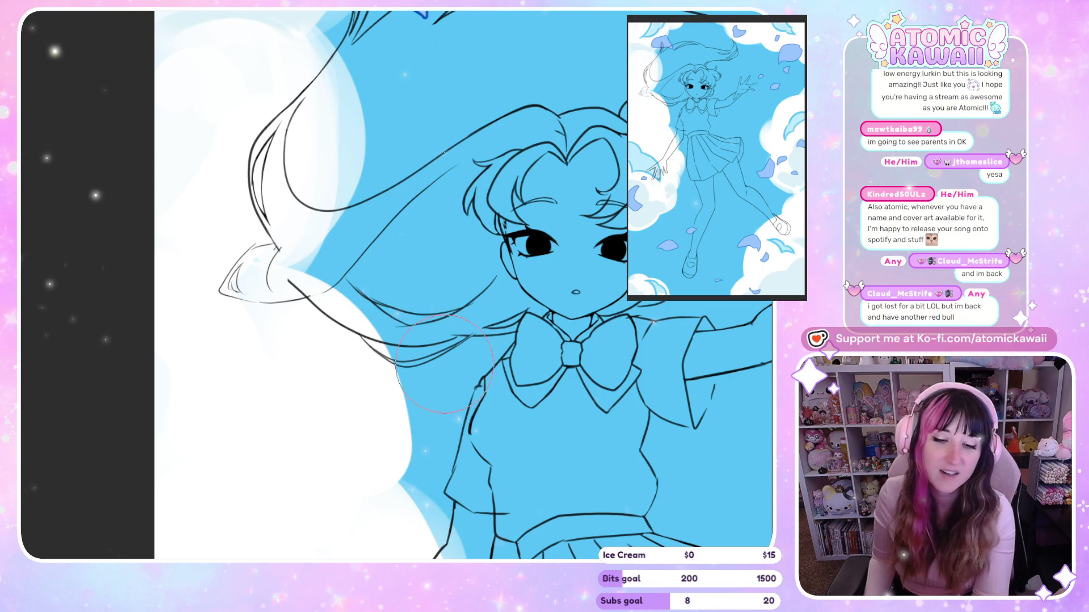
Step: Reselect the hair tip and narrow it with Transform into a slimmer point
{"action": "key", "text": "h"}
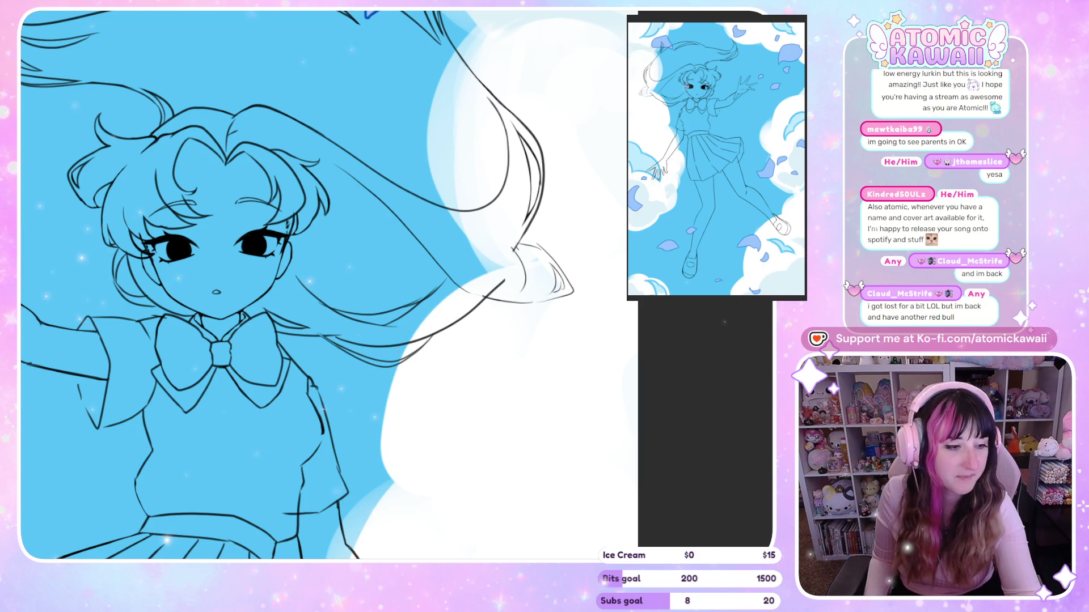
{"action": "mouse_move", "coordinate": [514, 249]}
{"action": "left_mouse_down"}
{"action": "mouse_move", "coordinate": [588, 265]}
{"action": "mouse_move", "coordinate": [607, 286]}
{"action": "mouse_move", "coordinate": [588, 286]}
{"action": "left_mouse_up"}
{"action": "left_click", "coordinate": [630, 370]}
{"action": "left_click", "coordinate": [520, 370]}
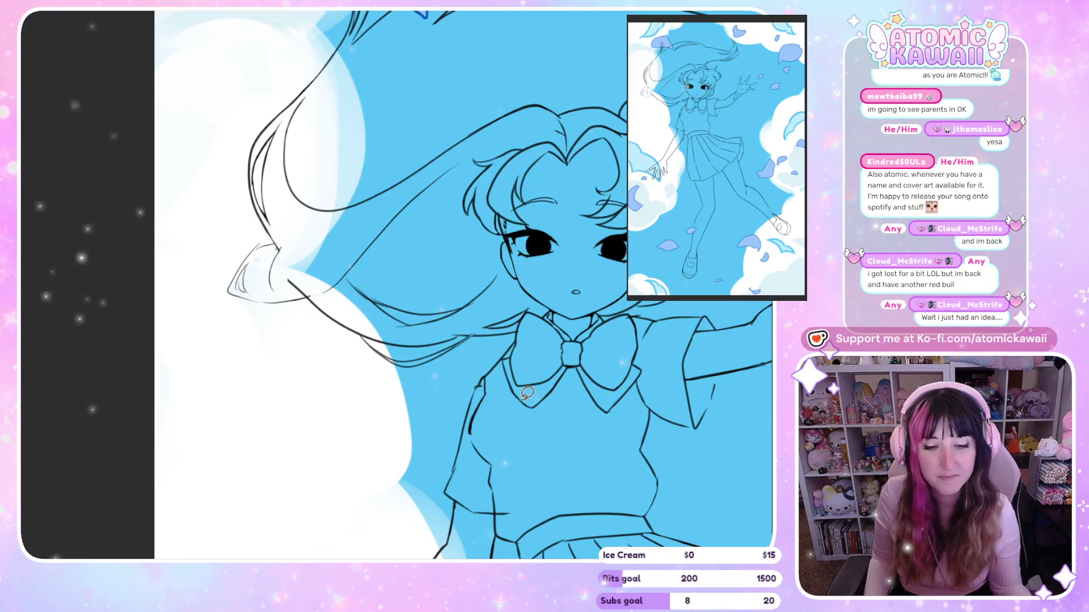
{"action": "scroll", "coordinate": [381, 418], "scroll_direction": "down", "scroll_amount": 1}
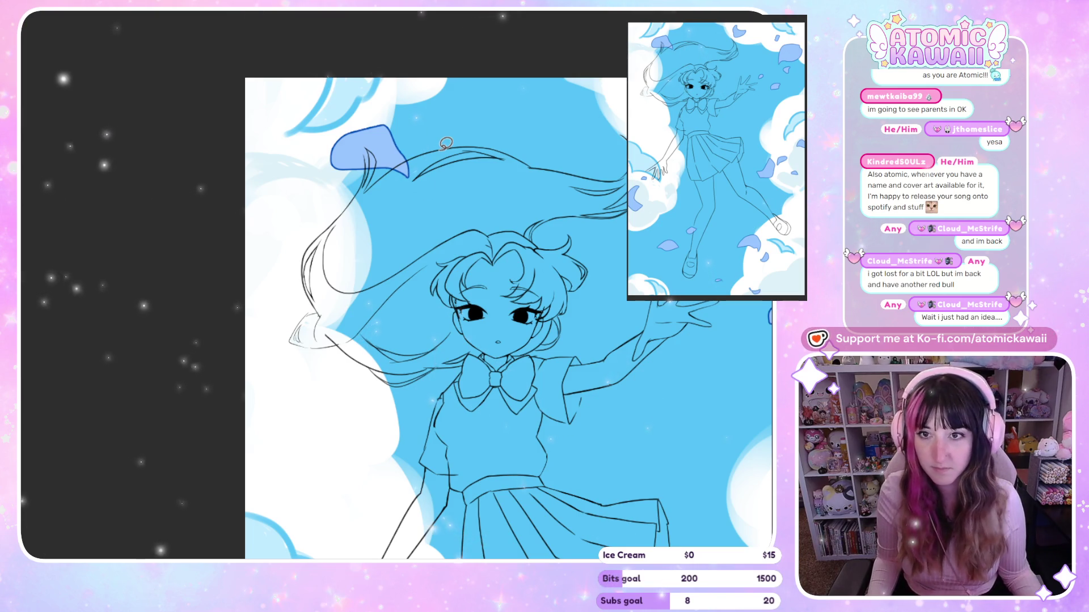
{"action": "scroll", "coordinate": [268, 327], "scroll_direction": "up", "scroll_amount": 3}
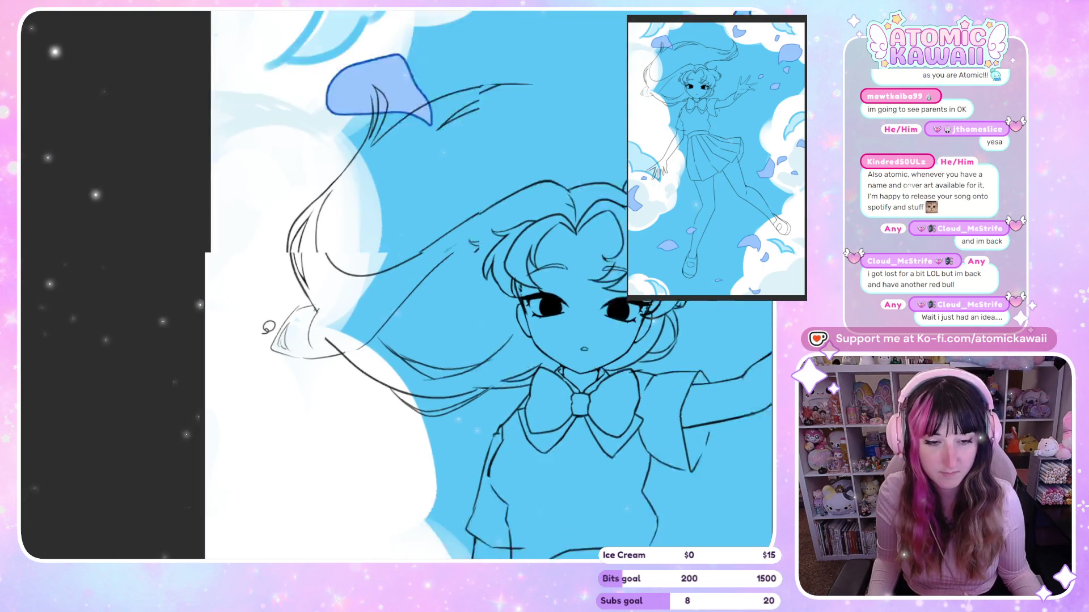
{"action": "scroll", "coordinate": [269, 327], "scroll_direction": "down", "scroll_amount": 3}
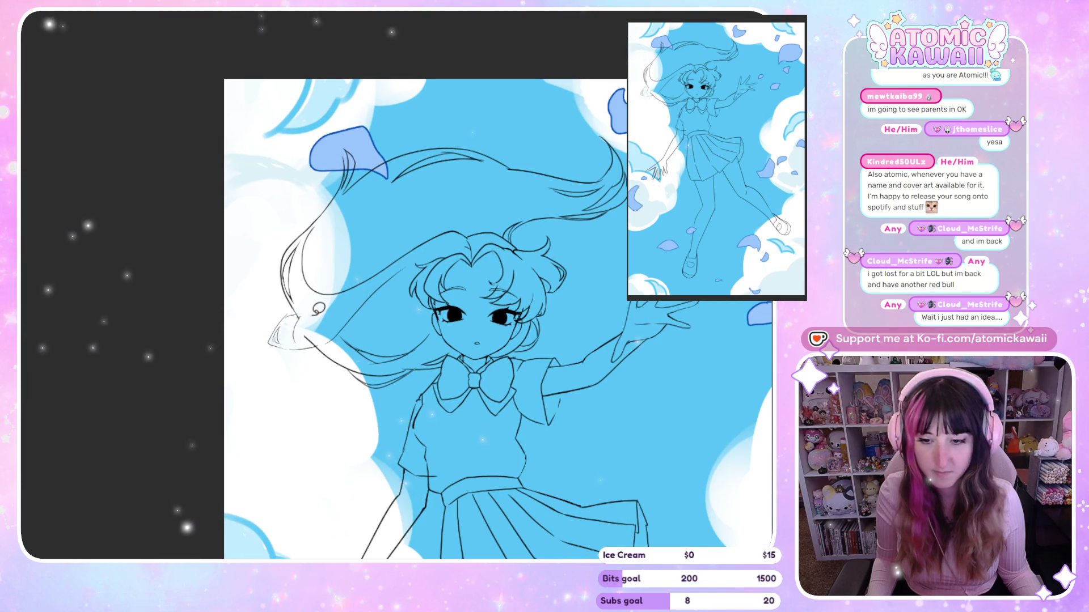
{"action": "scroll", "coordinate": [317, 309], "scroll_direction": "up", "scroll_amount": 2}
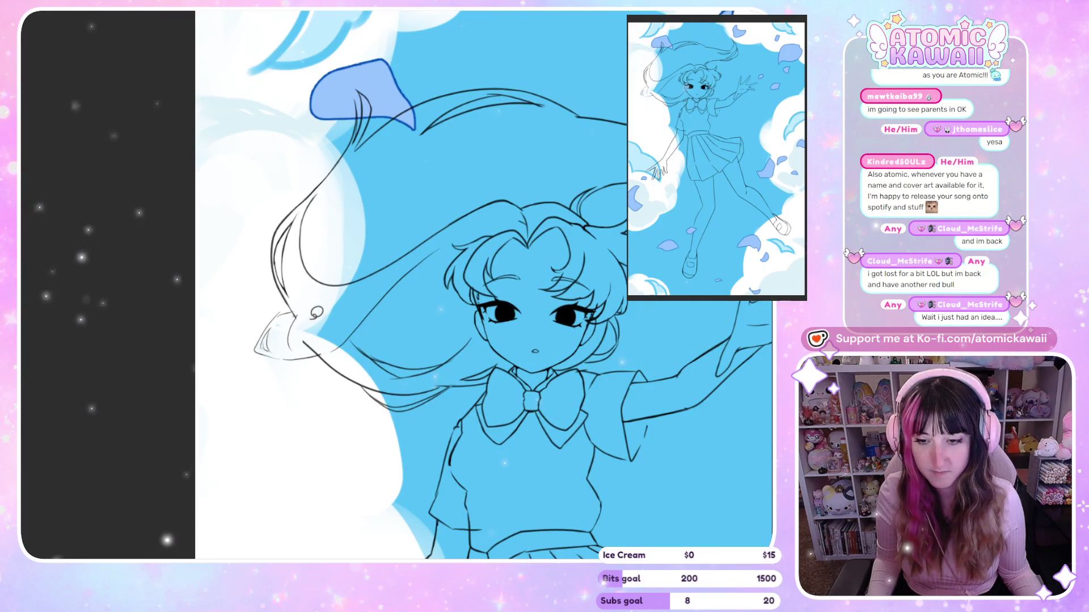
{"action": "scroll", "coordinate": [316, 312], "scroll_direction": "down", "scroll_amount": 3}
{"action": "scroll", "coordinate": [626, 203], "scroll_direction": "up", "scroll_amount": 1}
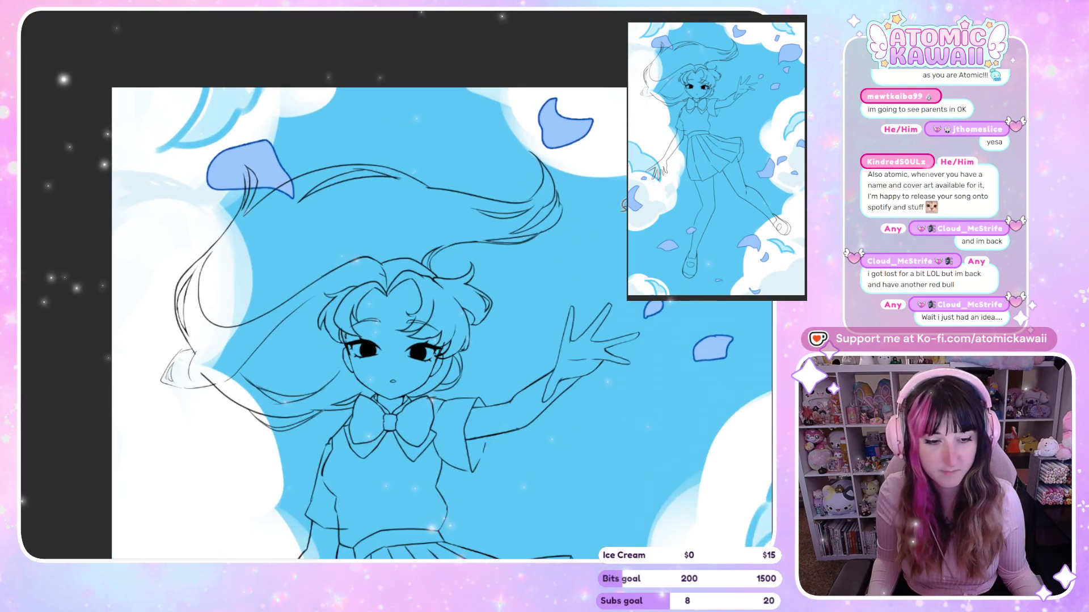
{"action": "scroll", "coordinate": [626, 202], "scroll_direction": "up", "scroll_amount": 2}
{"action": "scroll", "coordinate": [577, 249], "scroll_direction": "down", "scroll_amount": 1}
{"action": "scroll", "coordinate": [584, 227], "scroll_direction": "down", "scroll_amount": 1}
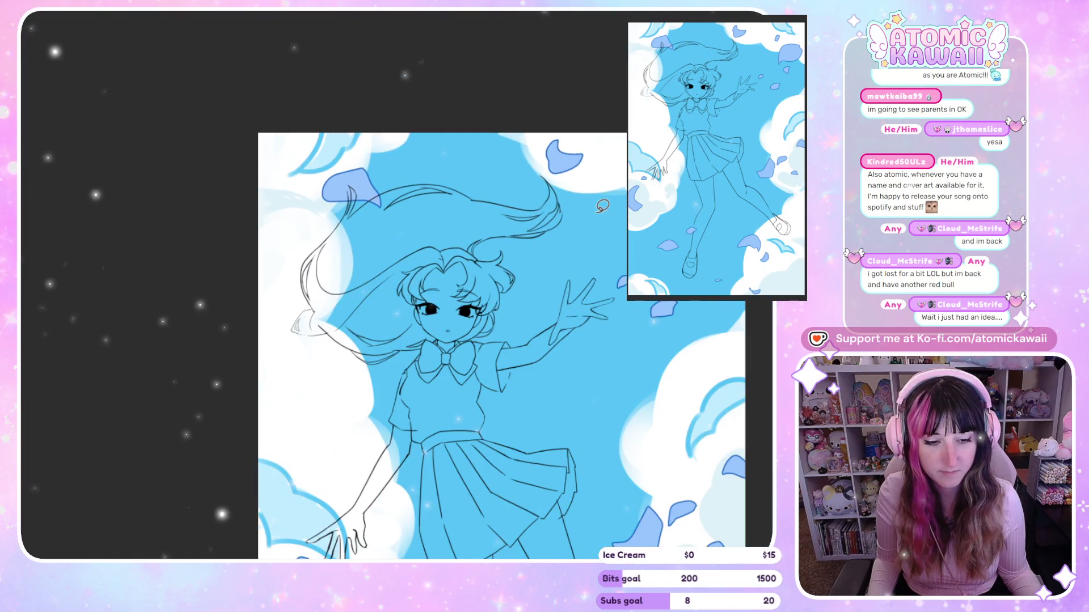
{"action": "scroll", "coordinate": [596, 194], "scroll_direction": "up", "scroll_amount": 1}
{"action": "scroll", "coordinate": [597, 194], "scroll_direction": "up", "scroll_amount": 2}
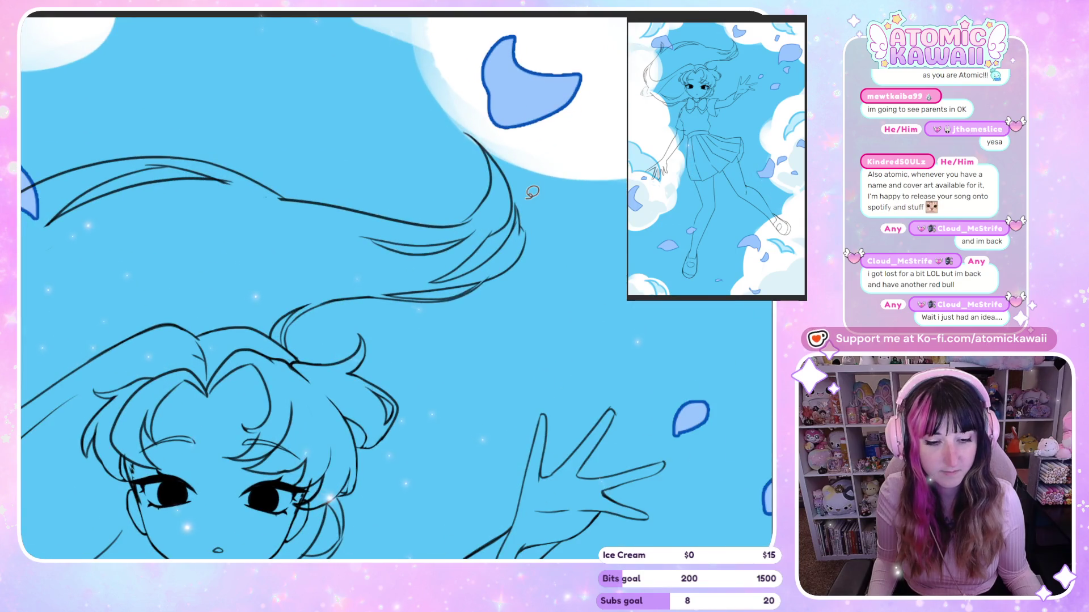
{"action": "scroll", "coordinate": [396, 197], "scroll_direction": "up", "scroll_amount": 1}
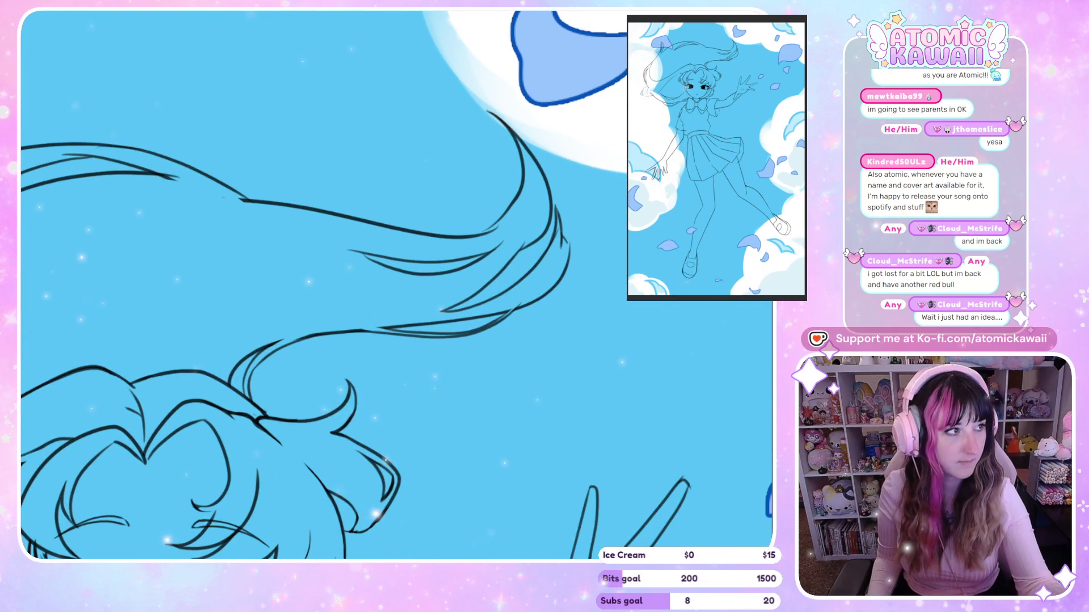
{"action": "key", "text": "h"}
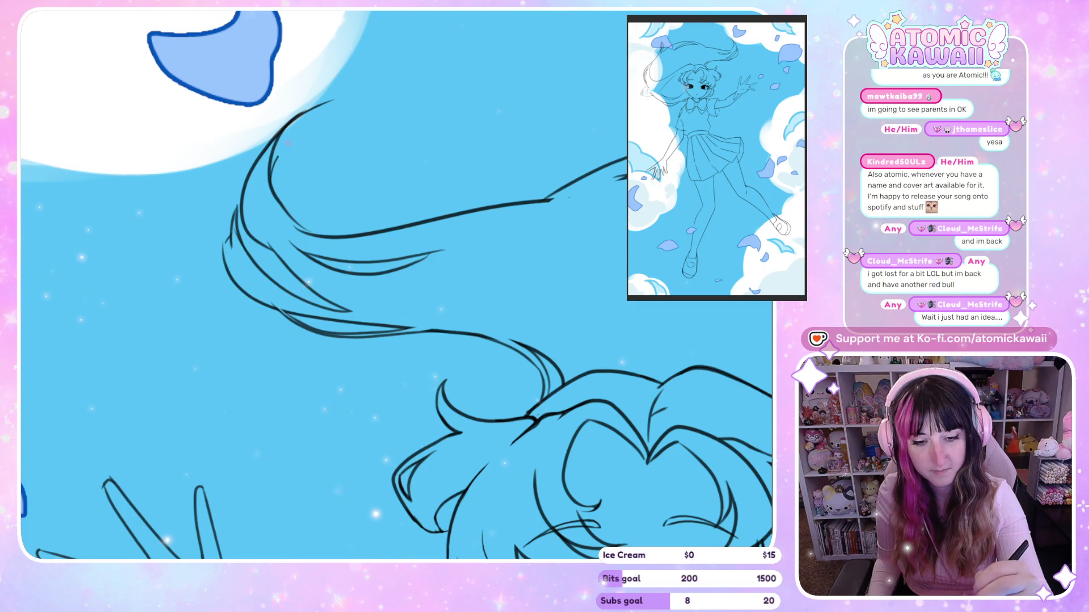
{"action": "key", "text": "ctrl+z"}
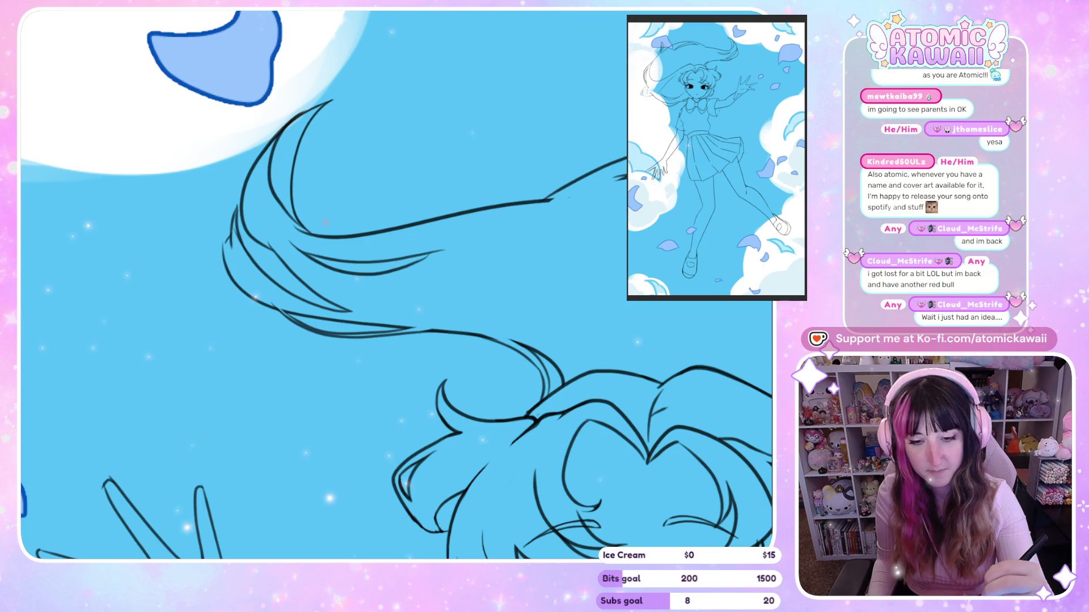
{"action": "key", "text": "h"}
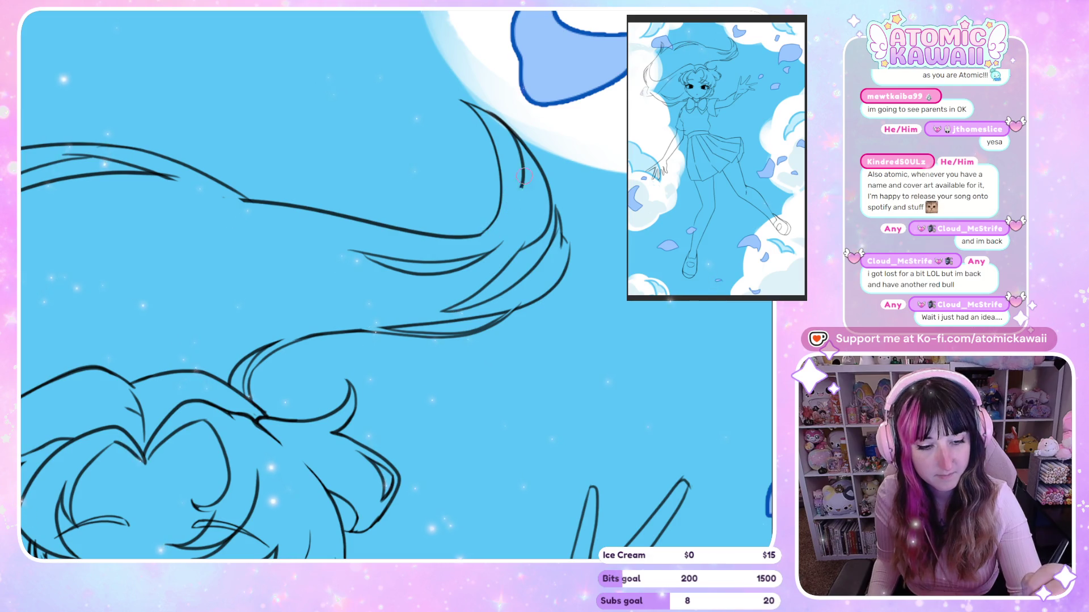
{"action": "key", "text": "h"}
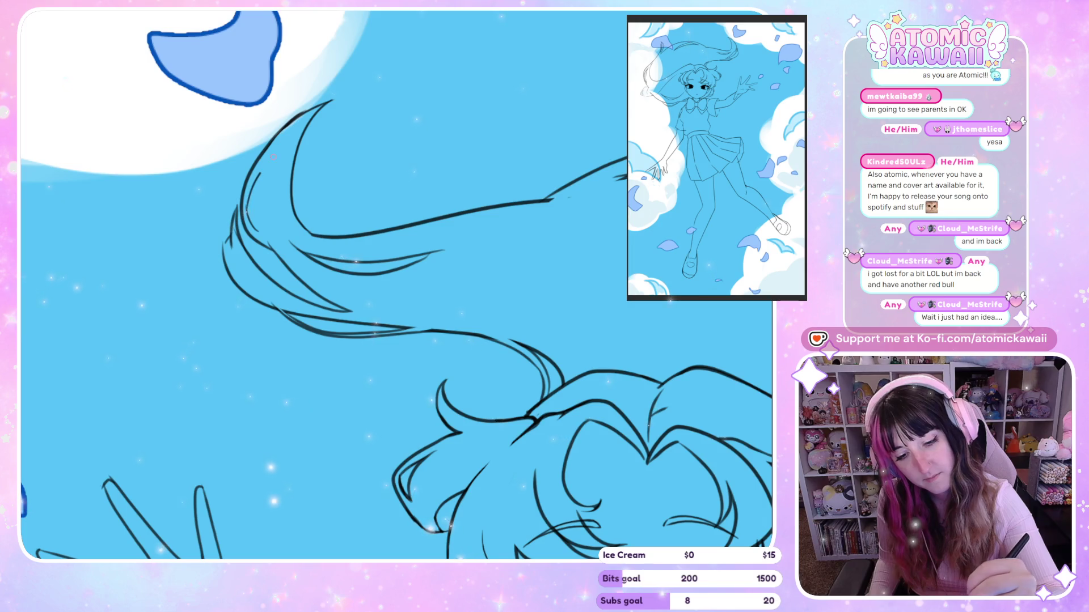
{"action": "key", "text": "h"}
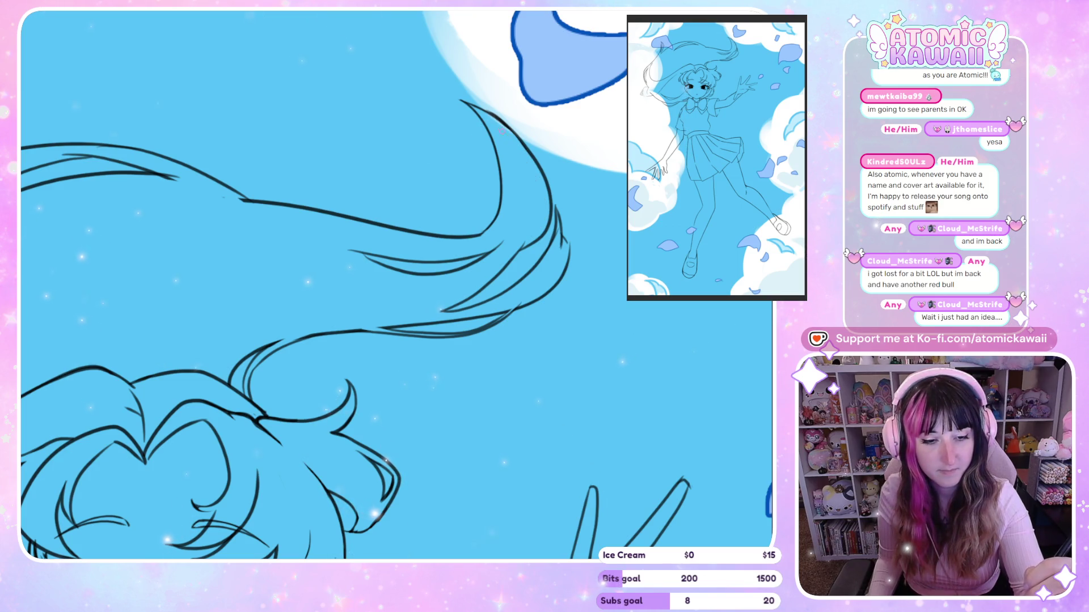
{"action": "key", "text": "h"}
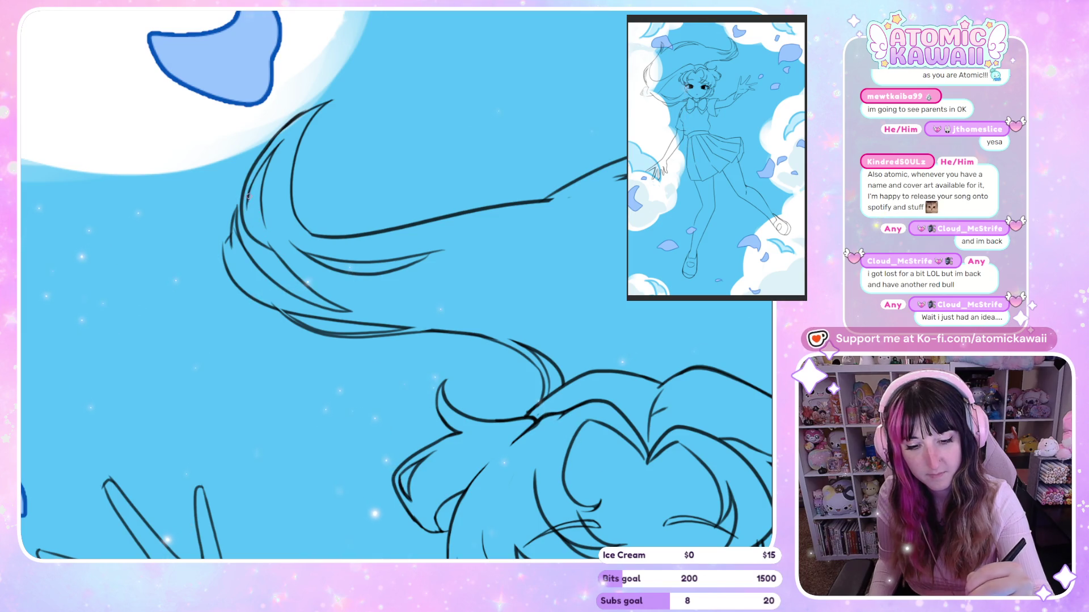
{"action": "key", "text": "m"}
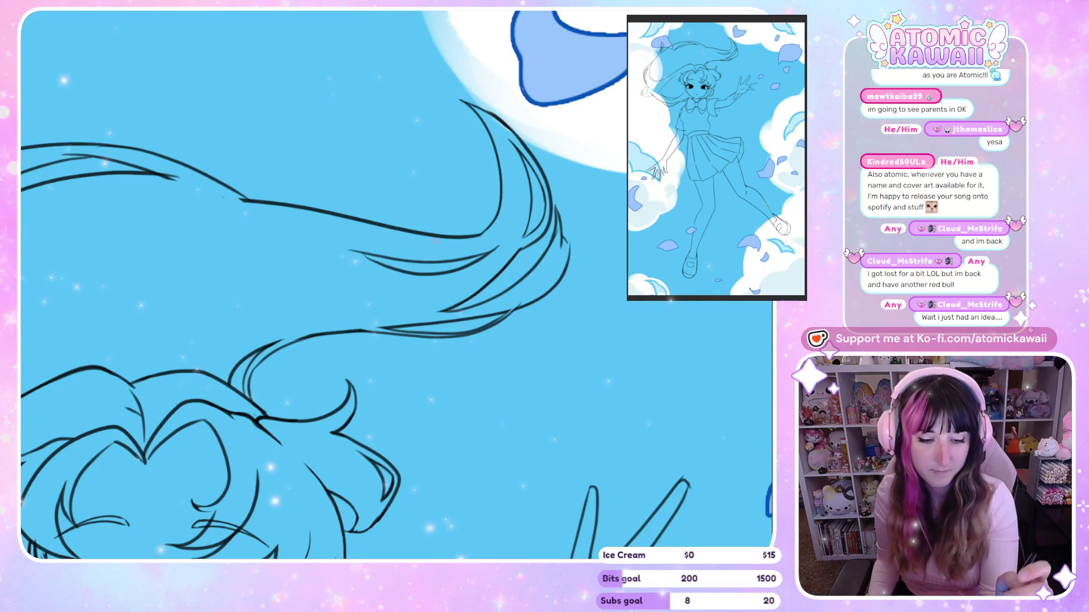
{"action": "key", "text": "h"}
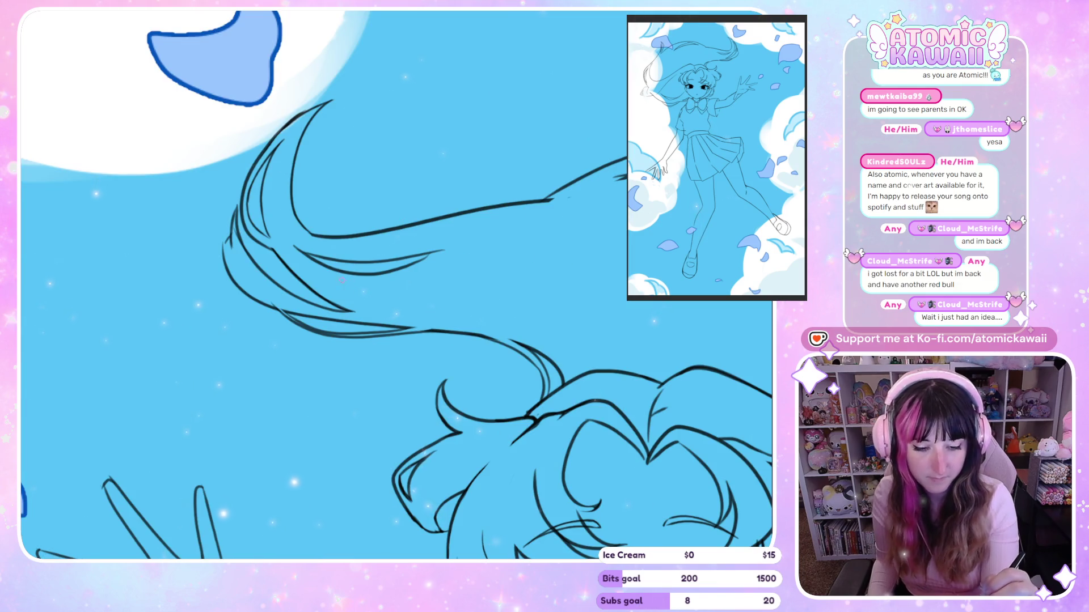
{"action": "key", "text": "h"}
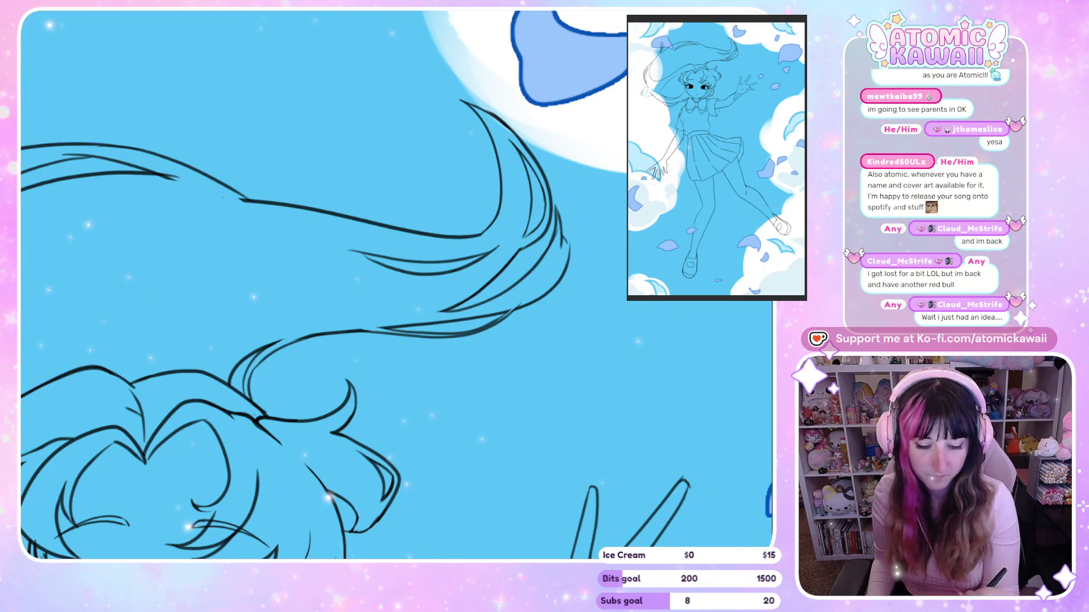
{"action": "key", "text": "-"}
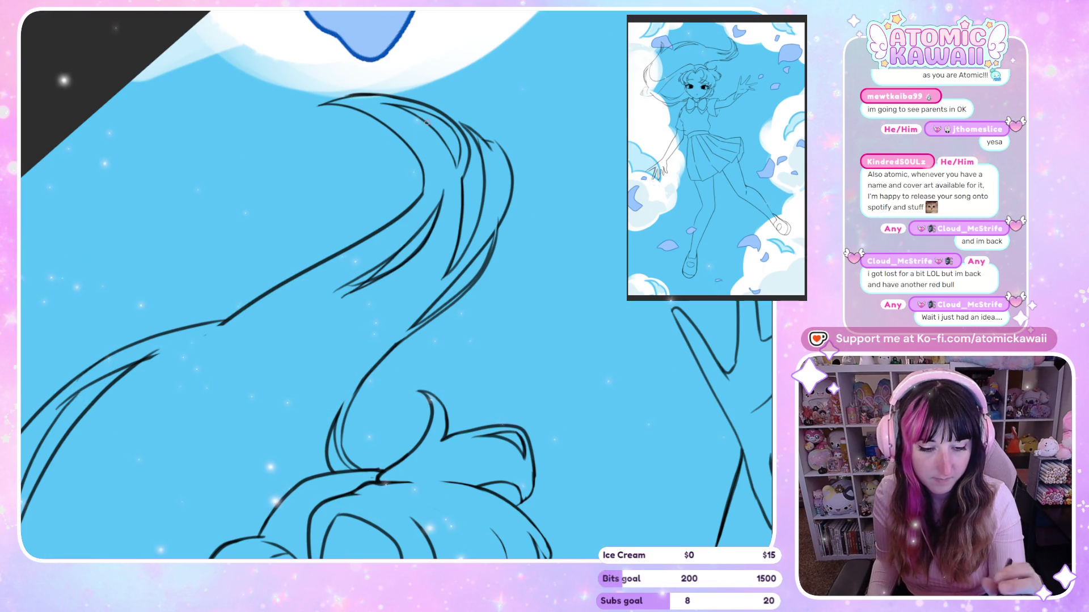
Step: Redraw the two inner hair-strand lines thinner, replacing the earlier strokes
{"action": "key", "text": "ctrl+z"}
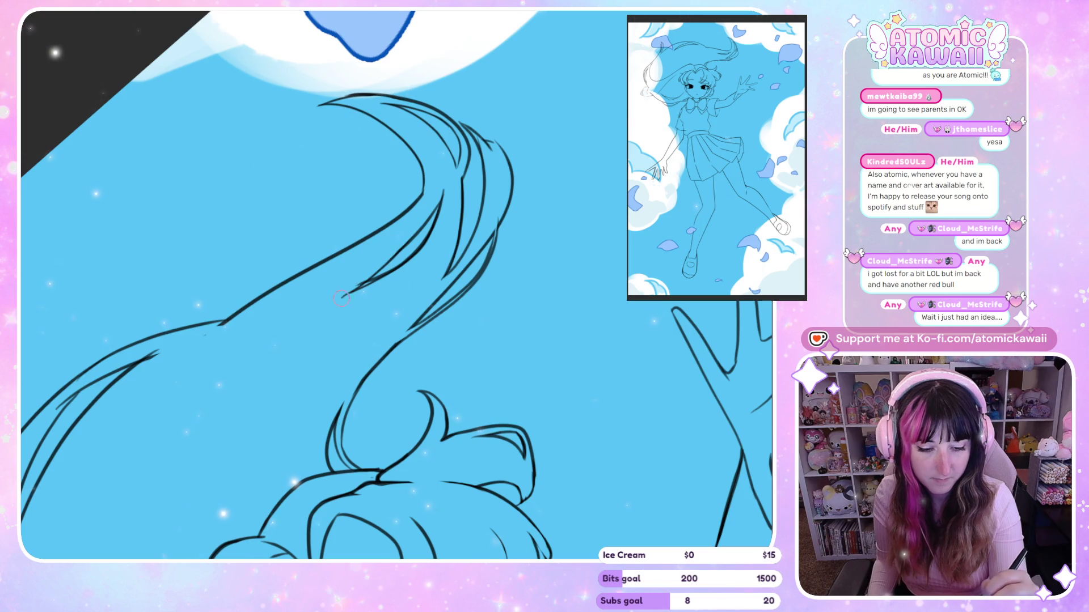
{"action": "left_click_drag", "start_coordinate": [356, 289], "coordinate": [389, 269]}
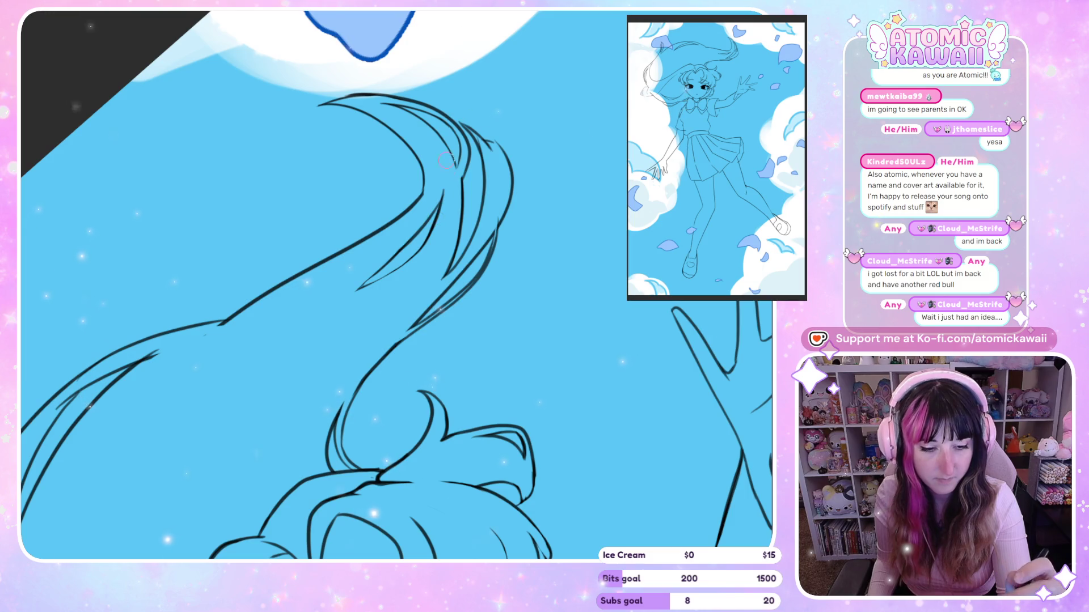
{"action": "key", "text": "h"}
{"action": "key", "text": "h"}
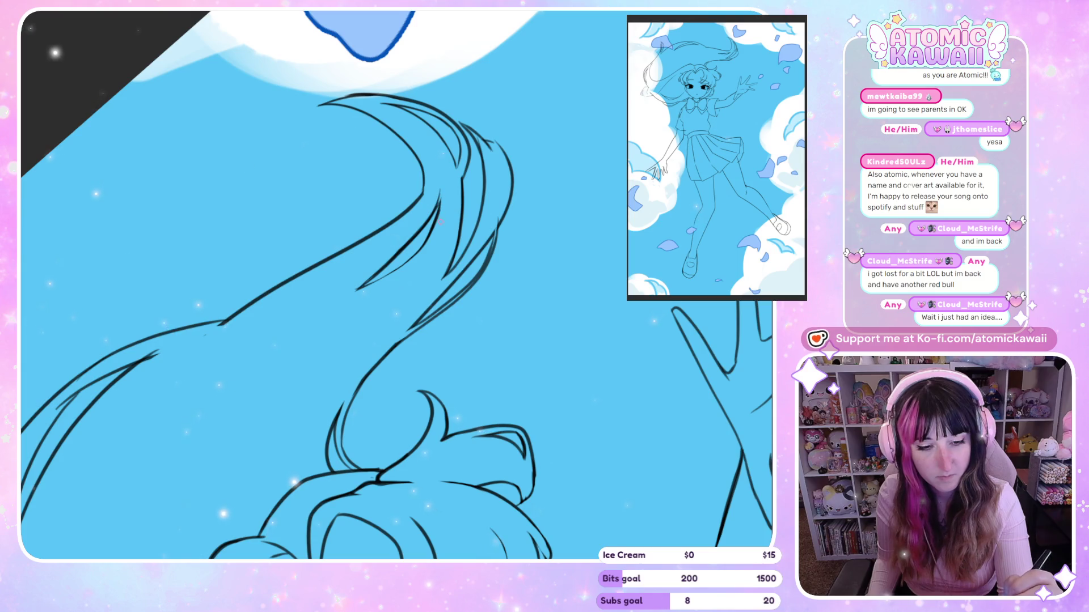
{"action": "key", "text": "ctrl+z"}
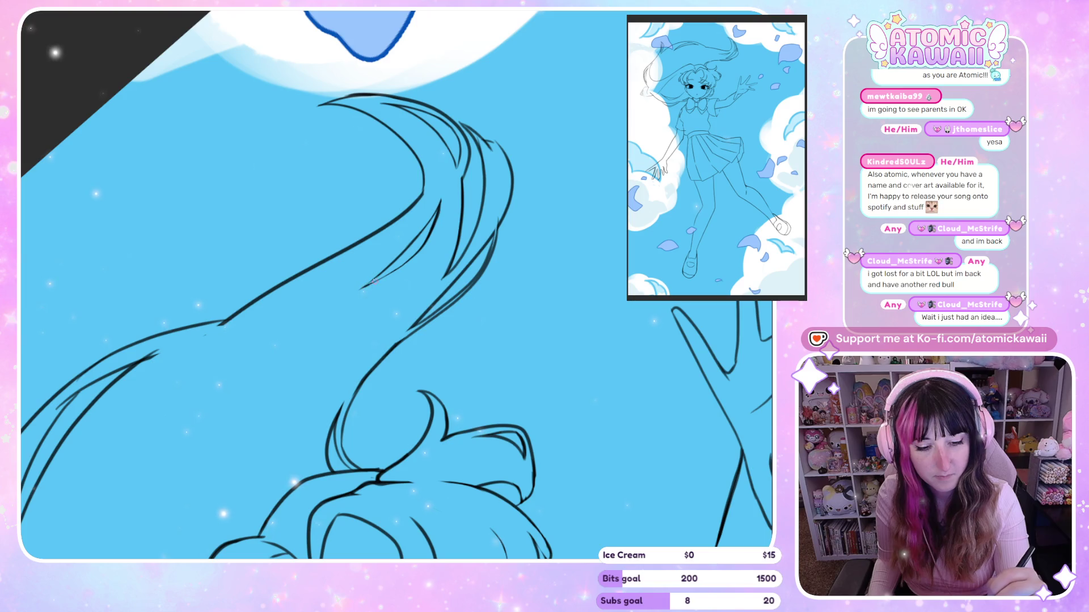
{"action": "left_click_drag", "start_coordinate": [423, 251], "coordinate": [364, 288]}
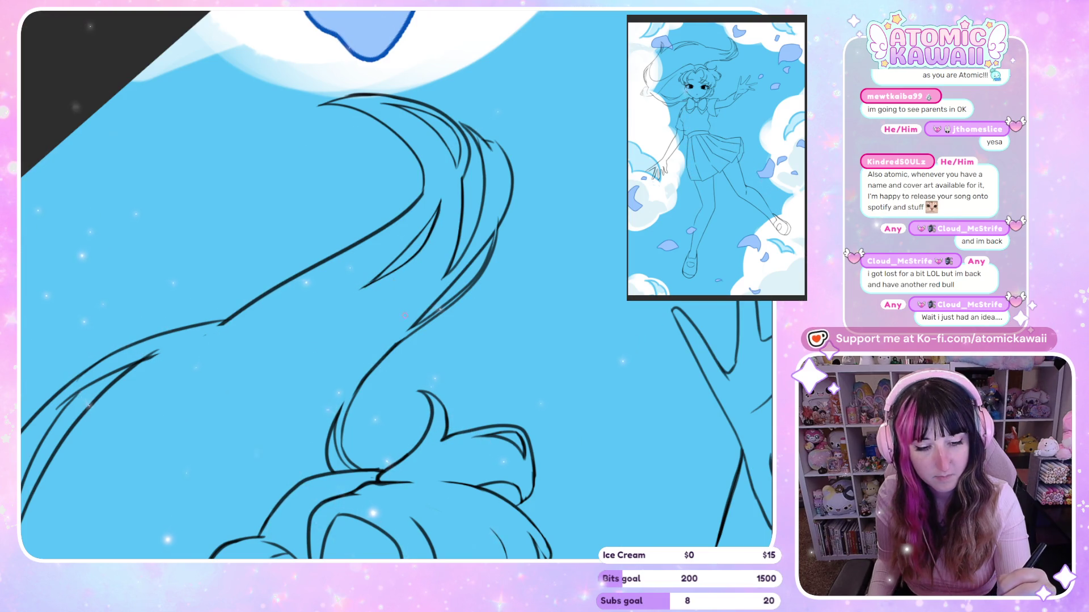
{"action": "key", "text": "h"}
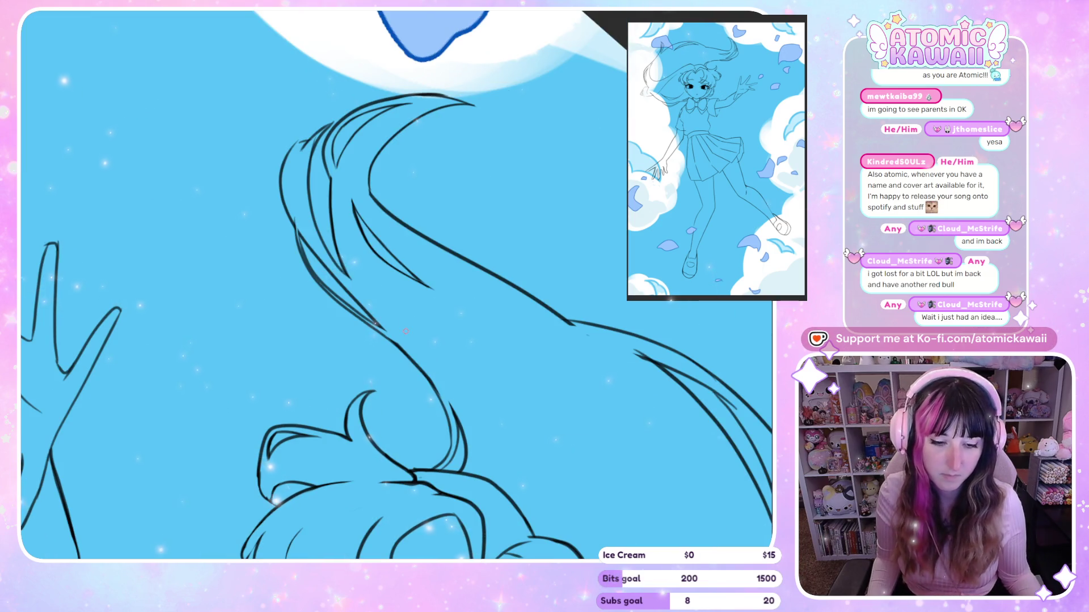
{"action": "scroll", "coordinate": [405, 330], "scroll_direction": "down", "scroll_amount": 3}
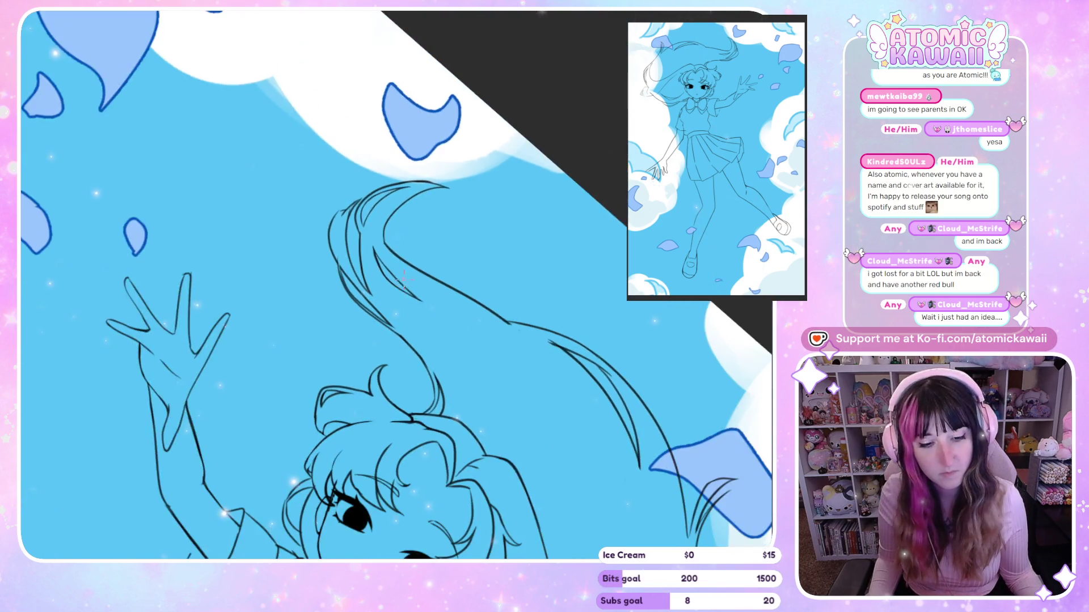
{"action": "scroll", "coordinate": [404, 283], "scroll_direction": "down", "scroll_amount": 2}
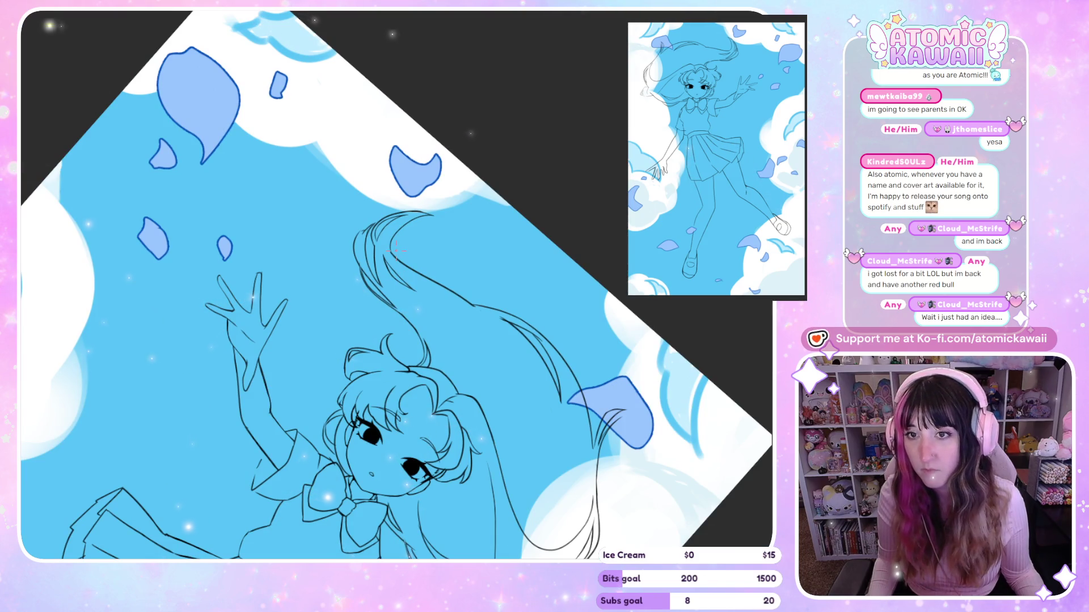
{"action": "scroll", "coordinate": [396, 250], "scroll_direction": "down", "scroll_amount": 2}
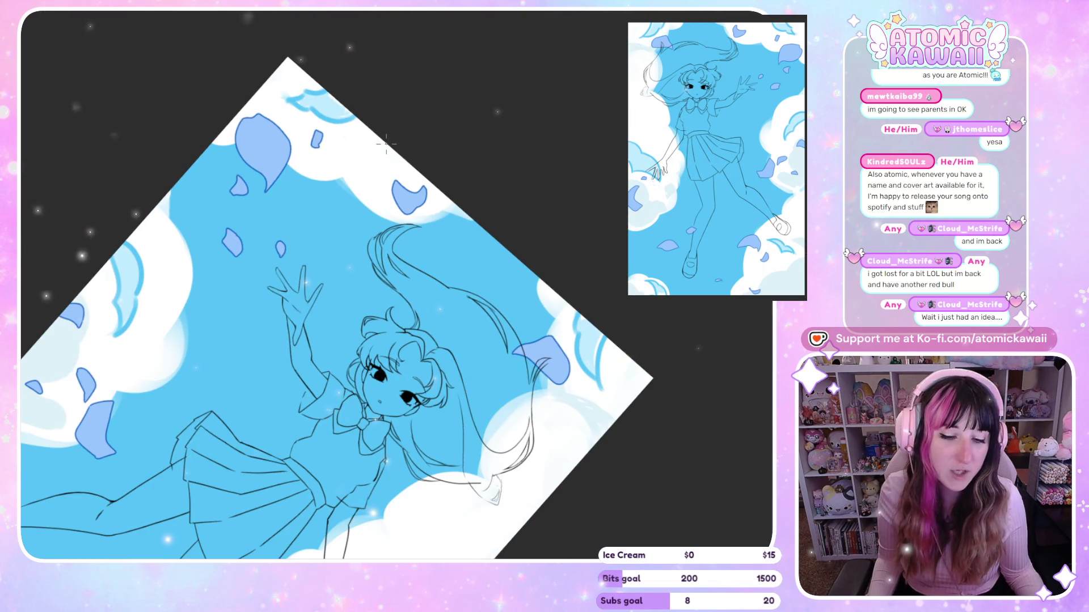
{"action": "scroll", "coordinate": [448, 284], "scroll_direction": "up", "scroll_amount": 3}
{"action": "scroll", "coordinate": [448, 284], "scroll_direction": "up", "scroll_amount": 2}
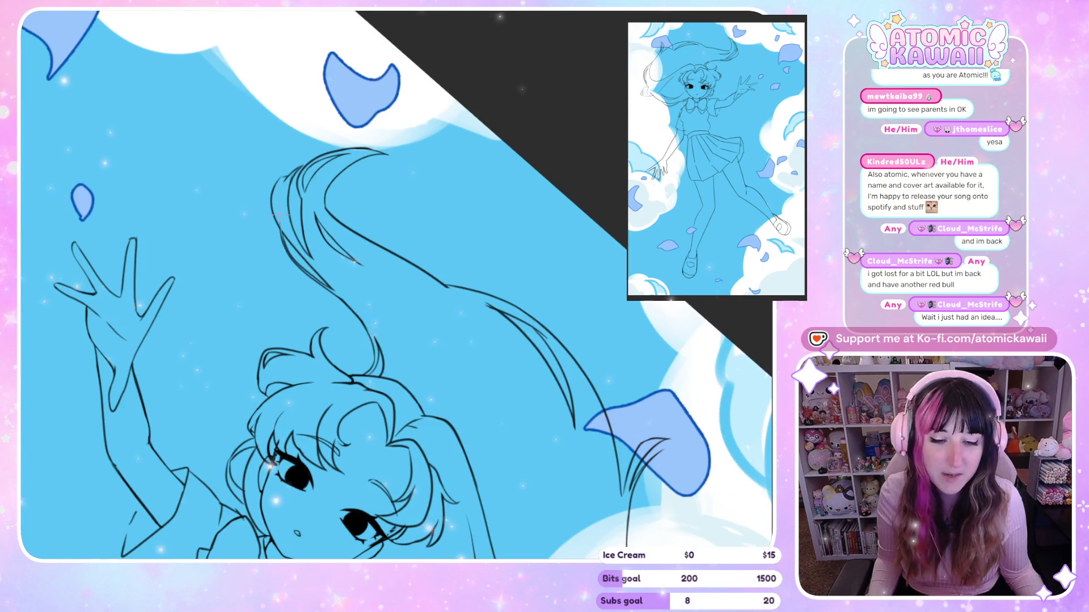
{"action": "scroll", "coordinate": [411, 223], "scroll_direction": "up", "scroll_amount": 2}
{"action": "scroll", "coordinate": [411, 223], "scroll_direction": "up", "scroll_amount": 1}
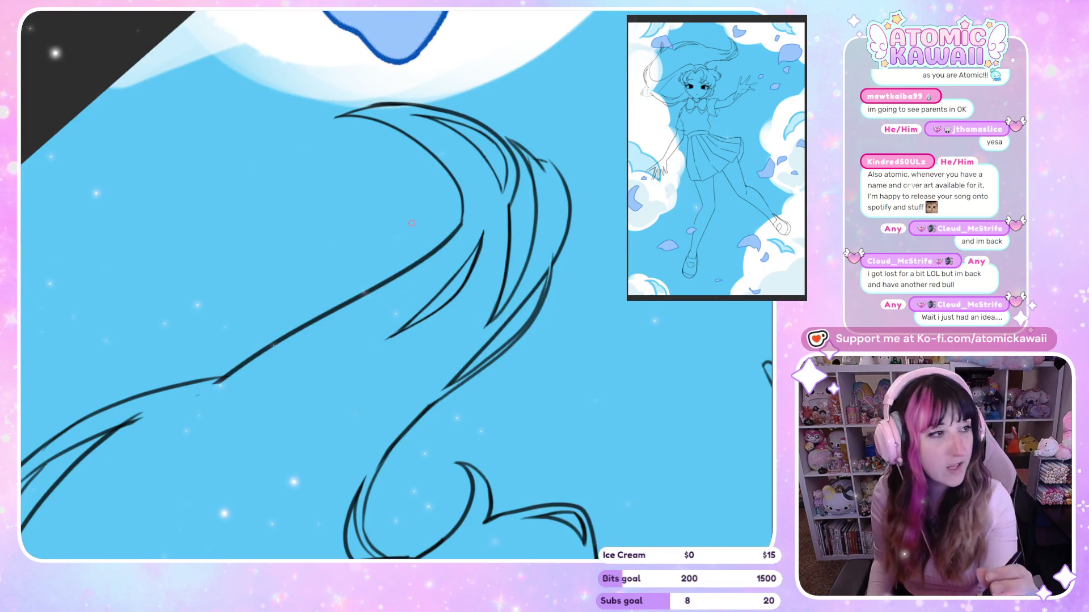
{"action": "key", "text": "h"}
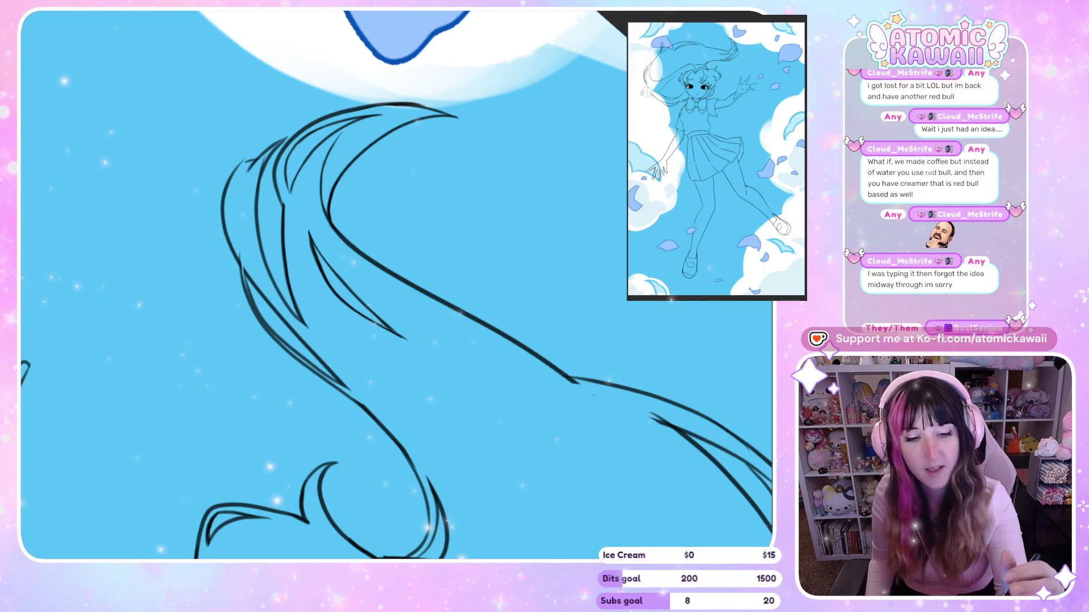
{"action": "key", "text": "h"}
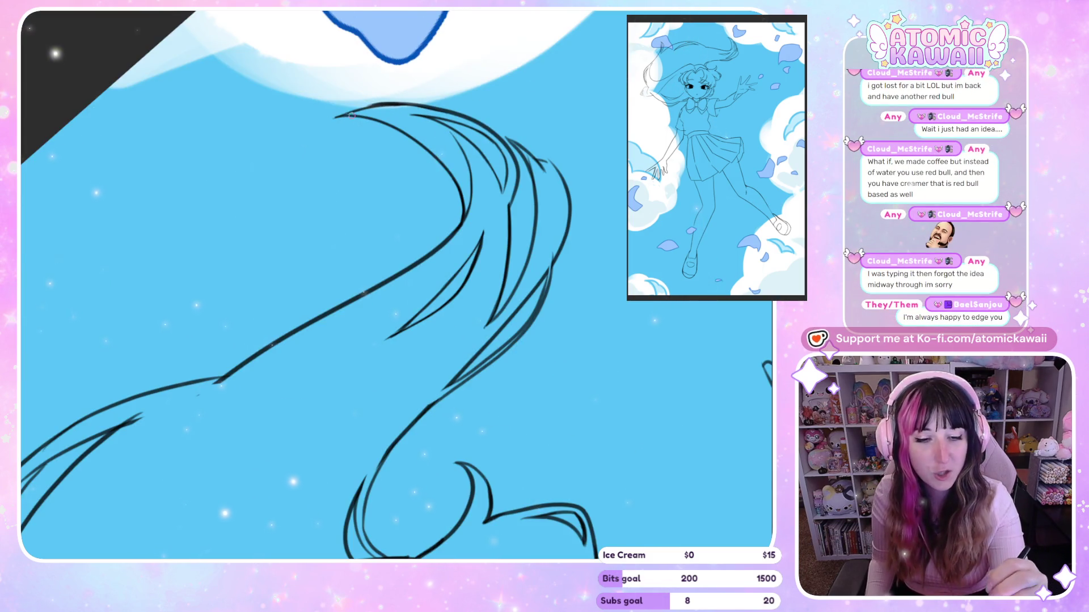
{"action": "key", "text": "h"}
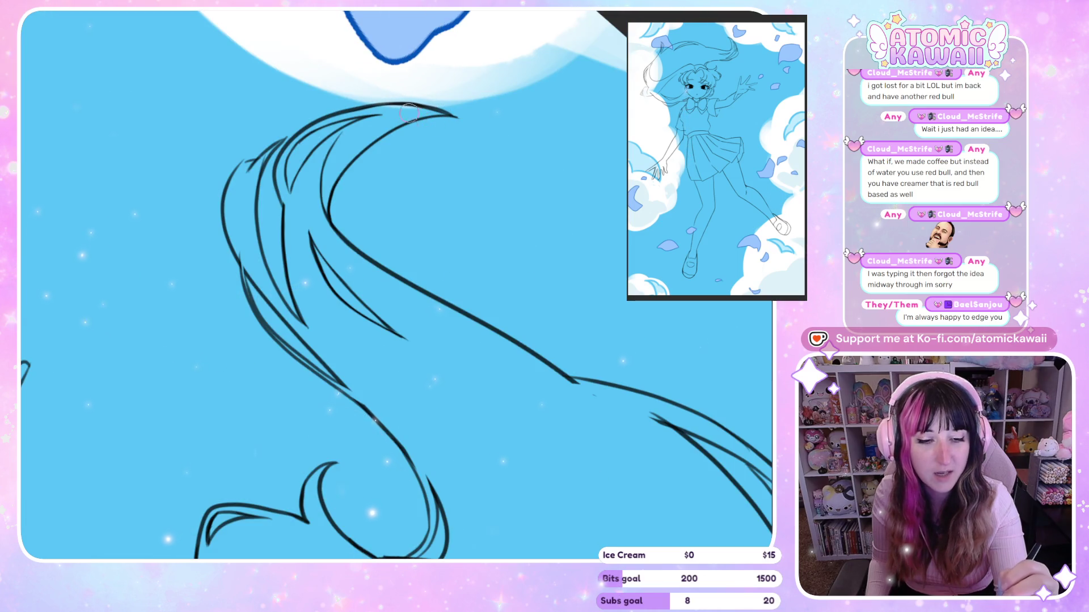
{"action": "key", "text": "h"}
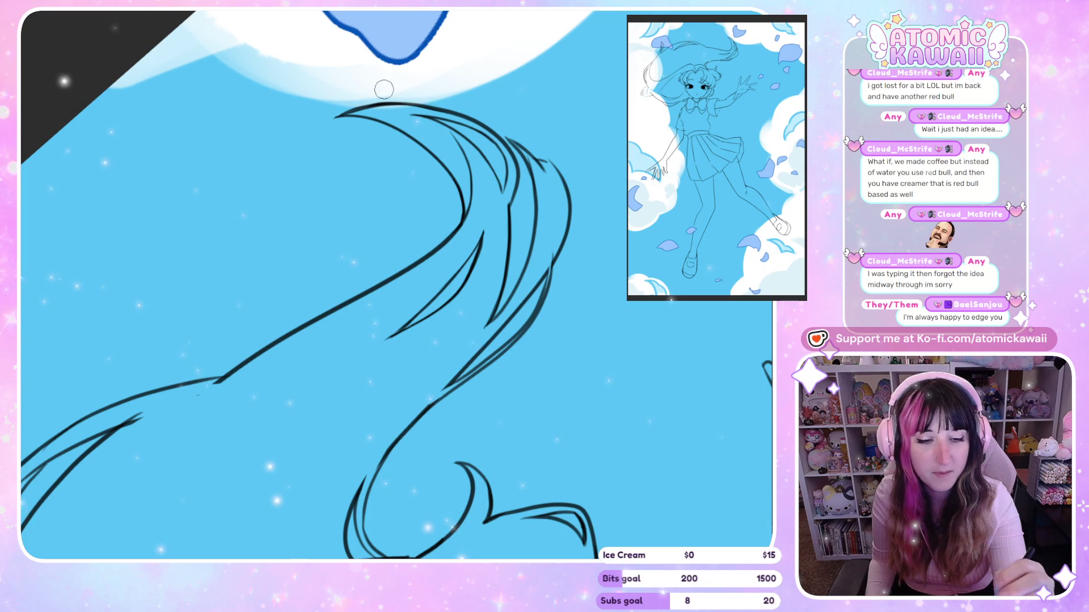
{"action": "key", "text": "h"}
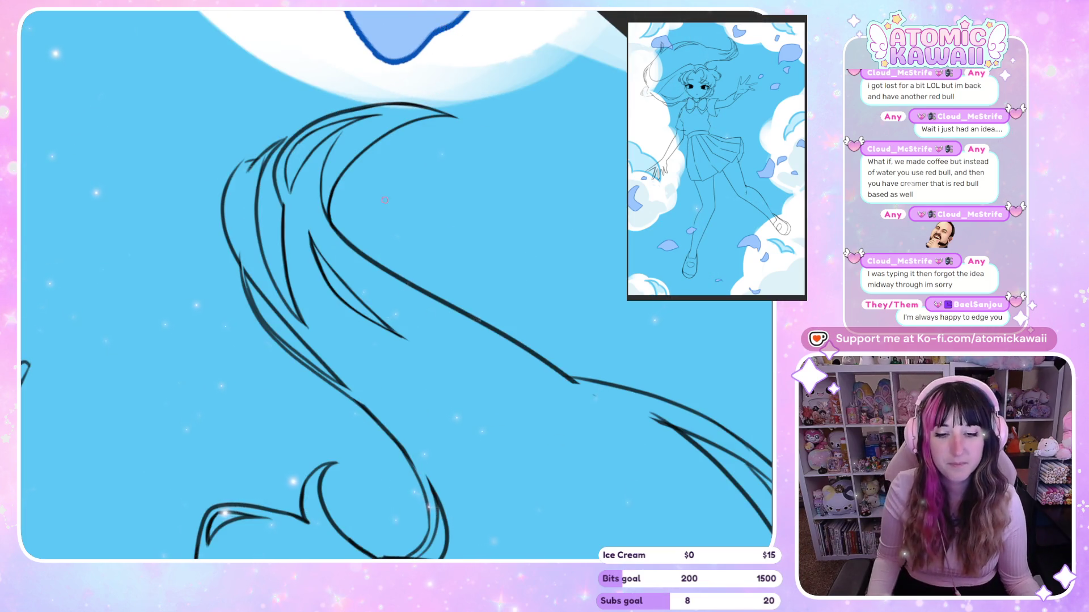
{"action": "key", "text": "ctrl+minus"}
{"action": "key", "text": "ctrl+minus"}
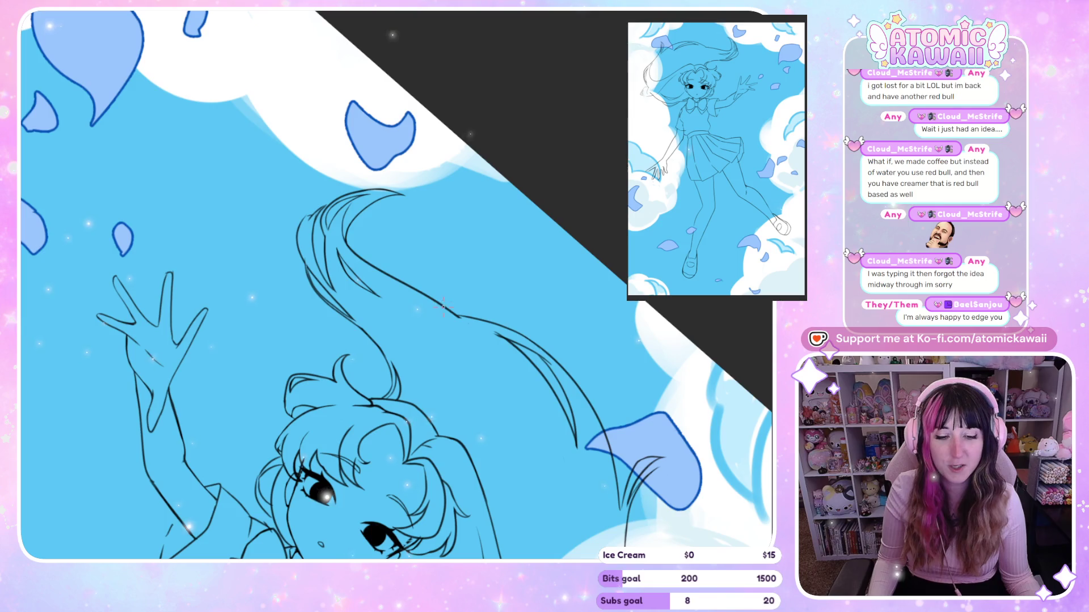
{"action": "key", "text": "ctrl+minus"}
{"action": "key", "text": "ctrl+minus"}
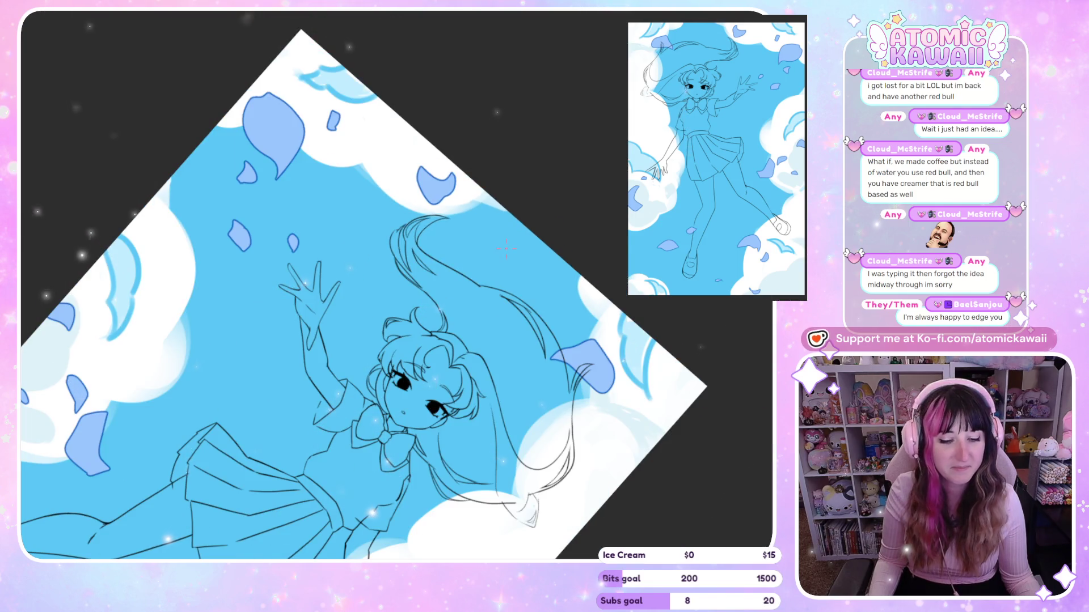
{"action": "scroll", "coordinate": [399, 227], "scroll_direction": "up", "scroll_amount": 1}
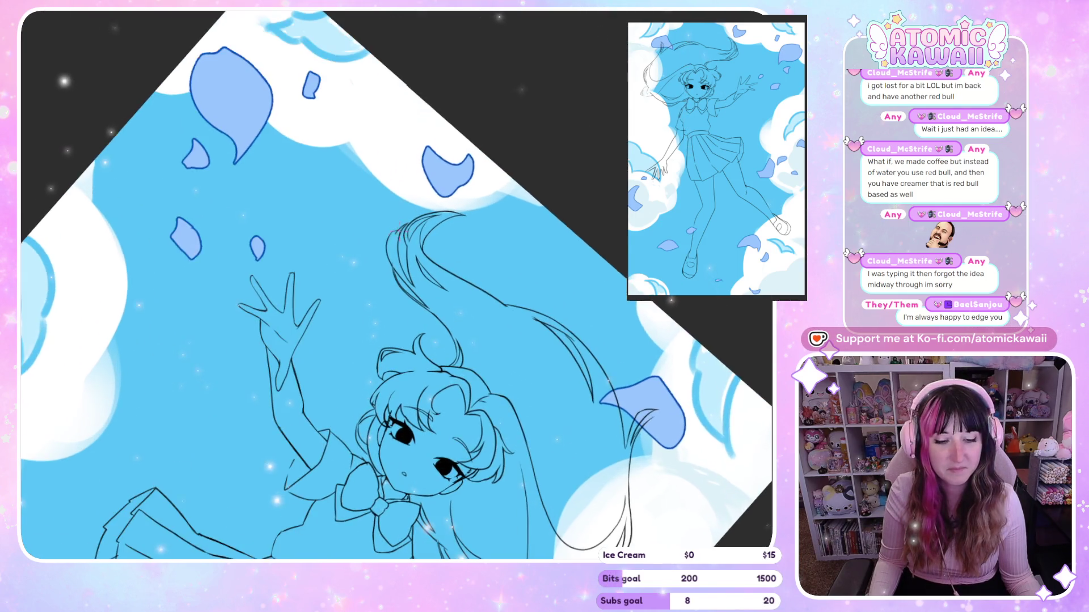
{"action": "scroll", "coordinate": [399, 227], "scroll_direction": "up", "scroll_amount": 1}
{"action": "scroll", "coordinate": [397, 229], "scroll_direction": "up", "scroll_amount": 2}
{"action": "scroll", "coordinate": [385, 241], "scroll_direction": "up", "scroll_amount": 1}
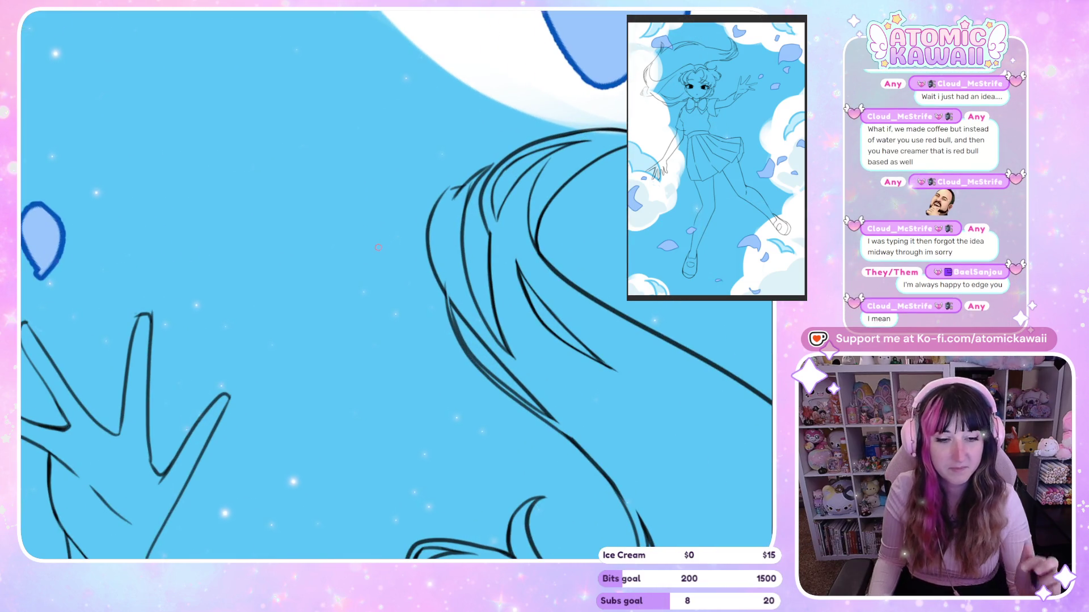
{"action": "key", "text": "h"}
{"action": "key", "text": "ctrl+alt+Right"}
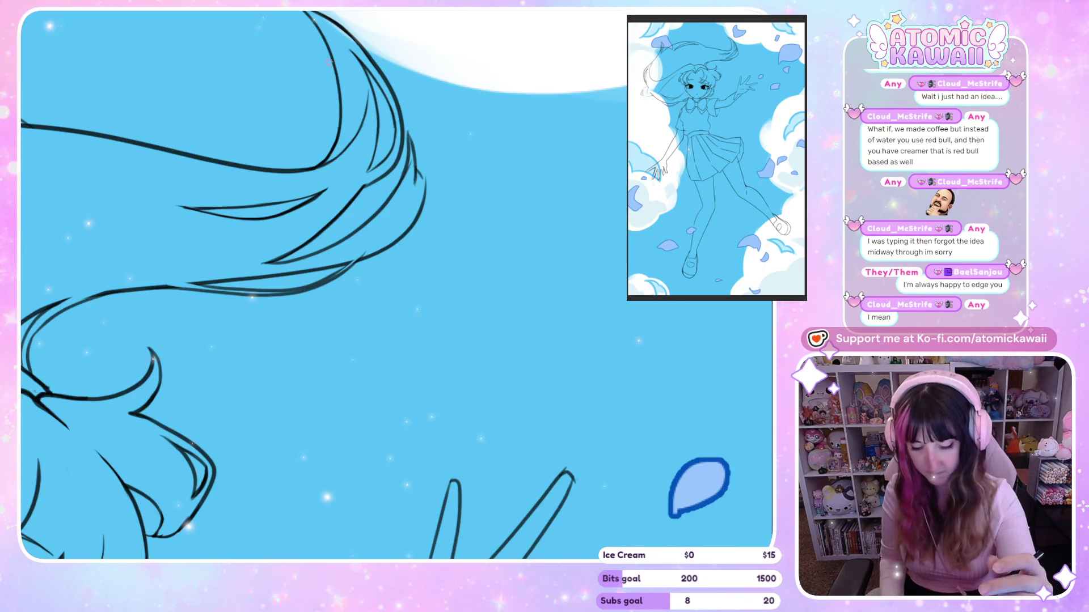
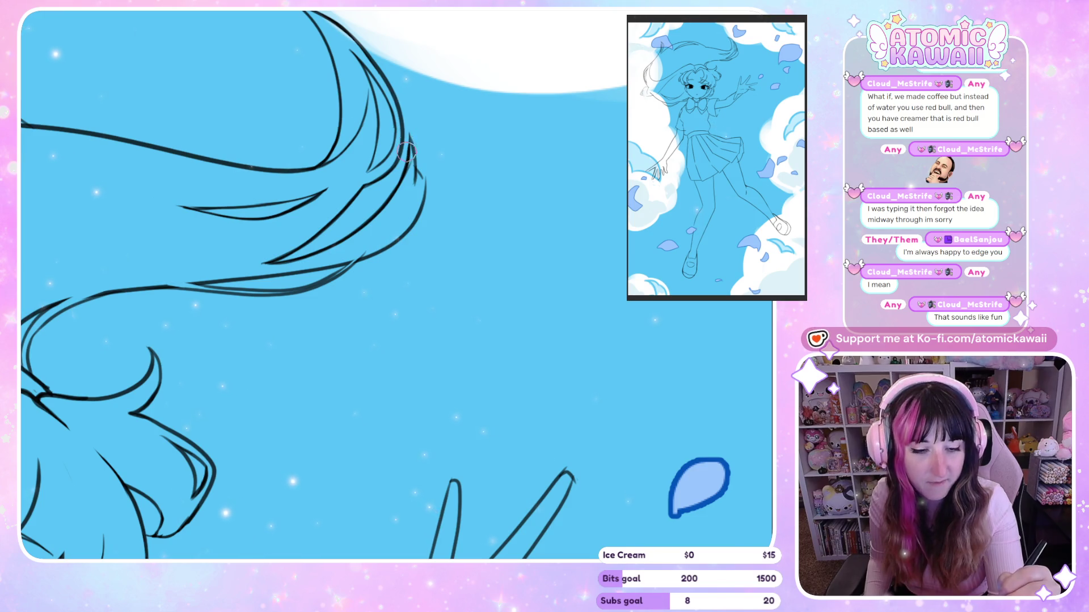
Step: Mirror the view, then ink a long curving hair strand sweeping down from the head
{"action": "key", "text": "m"}
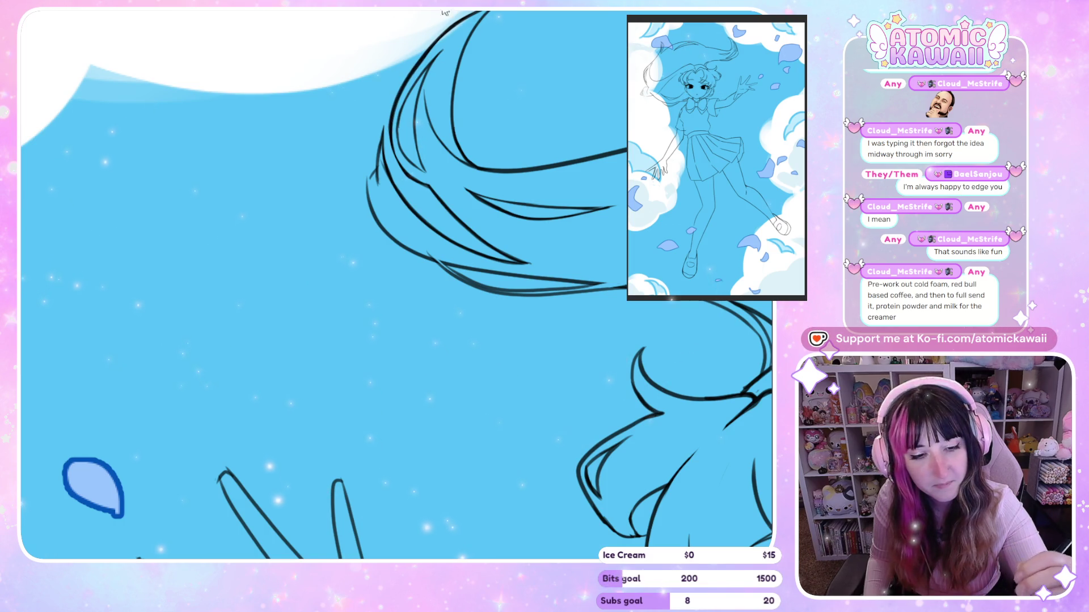
{"action": "left_click_drag", "start_coordinate": [434, 49], "coordinate": [390, 139]}
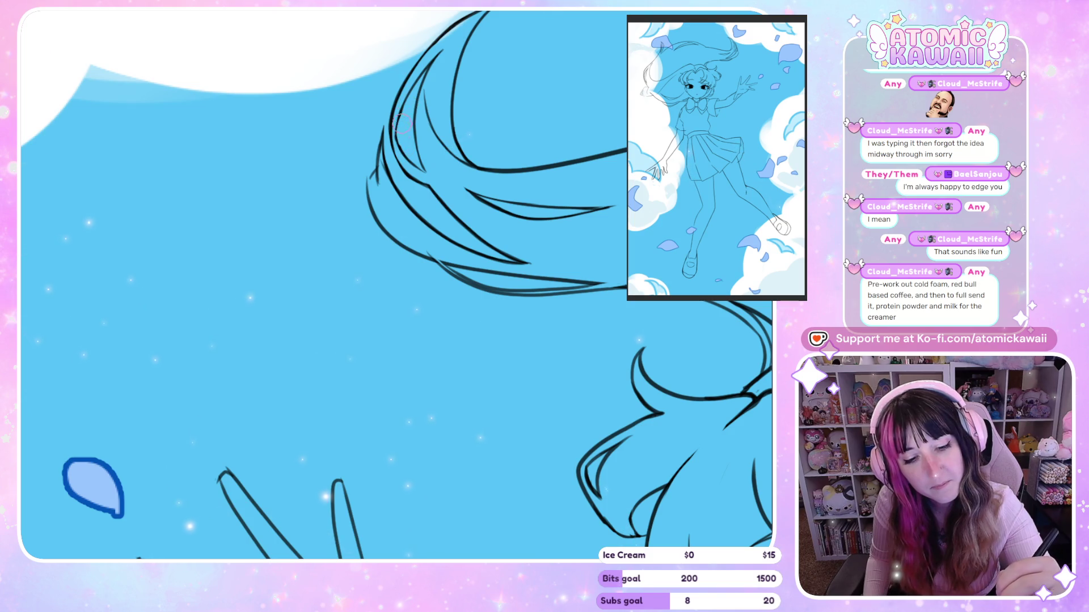
{"action": "scroll", "coordinate": [401, 121], "scroll_direction": "down", "scroll_amount": 5}
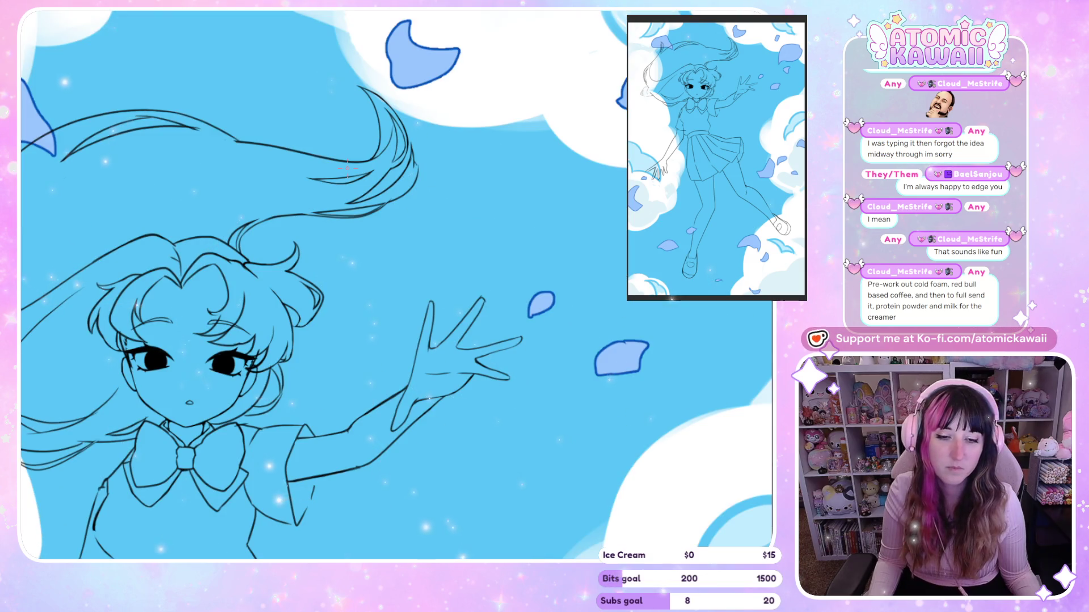
{"action": "scroll", "coordinate": [347, 168], "scroll_direction": "down", "scroll_amount": 3}
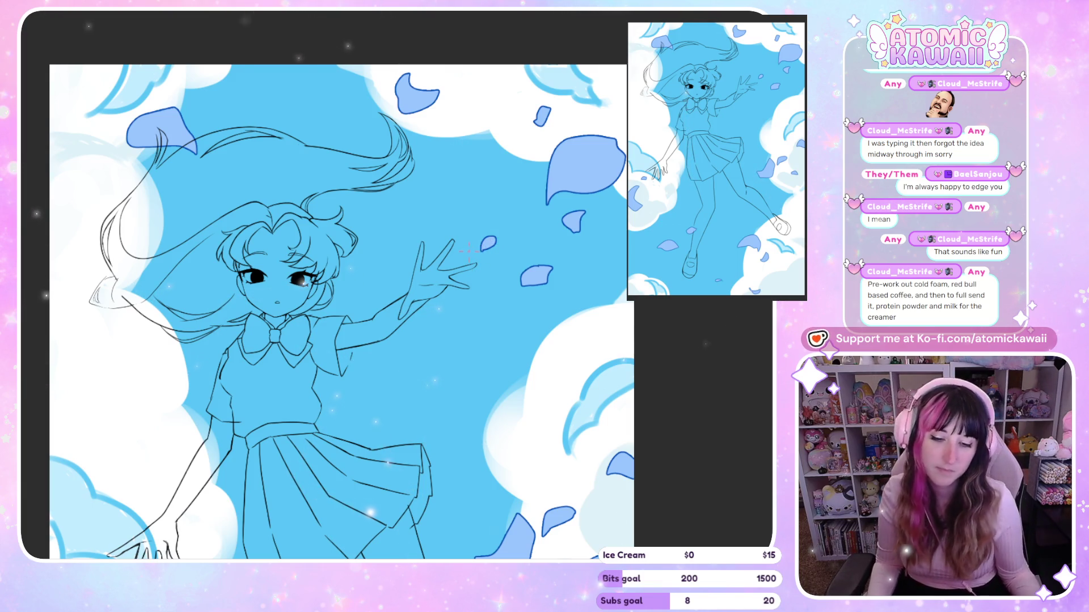
{"action": "scroll", "coordinate": [184, 248], "scroll_direction": "up", "scroll_amount": 2}
{"action": "scroll", "coordinate": [184, 248], "scroll_direction": "up", "scroll_amount": 2}
{"action": "scroll", "coordinate": [185, 248], "scroll_direction": "up", "scroll_amount": 2}
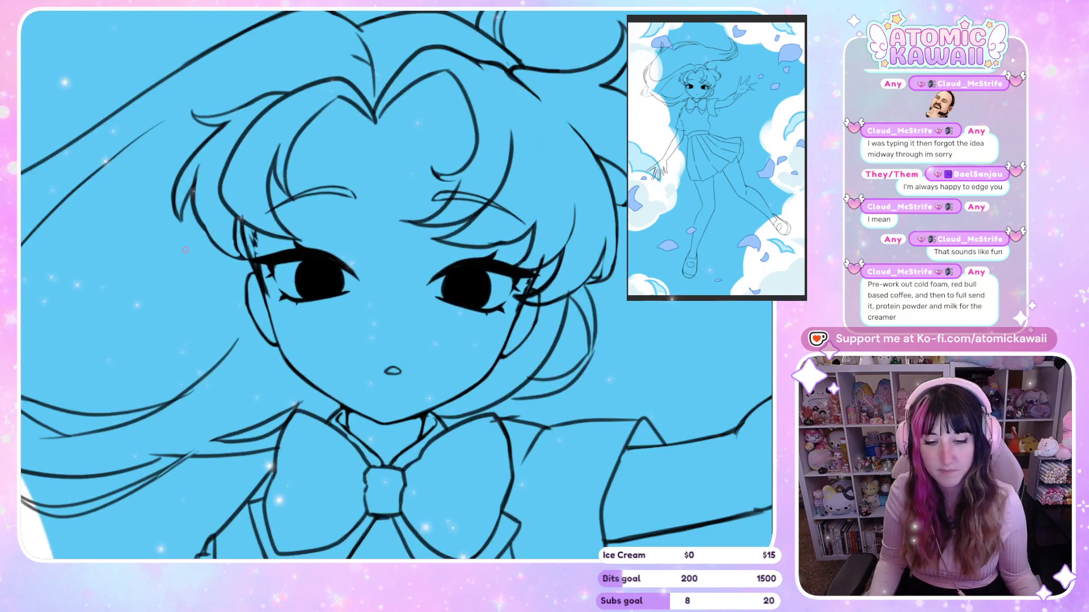
{"action": "key", "text": "m"}
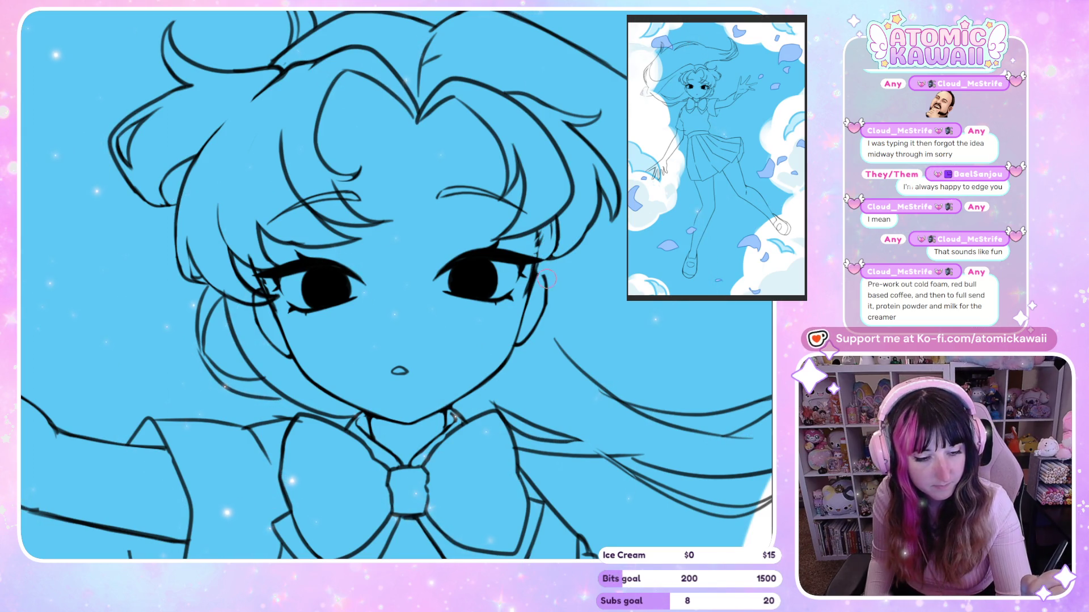
{"action": "key", "text": "h"}
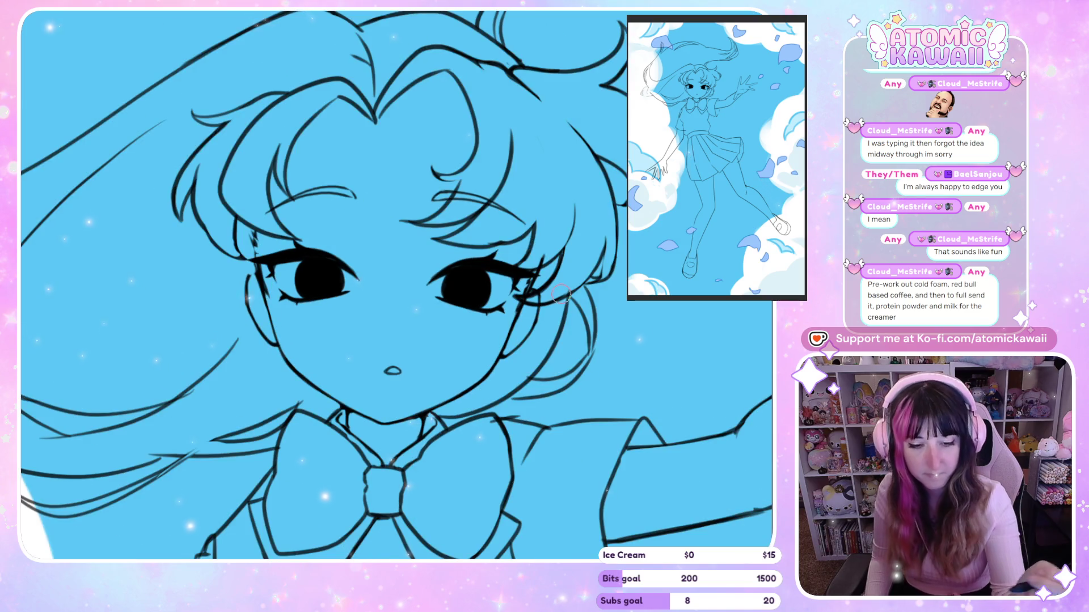
{"action": "key", "text": "h"}
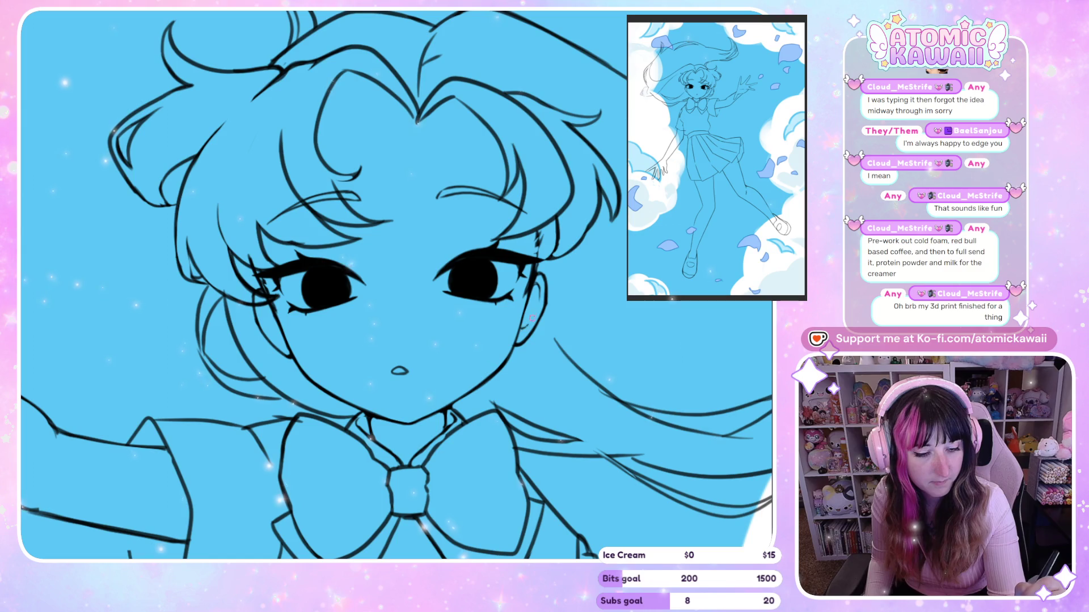
{"action": "key", "text": "m"}
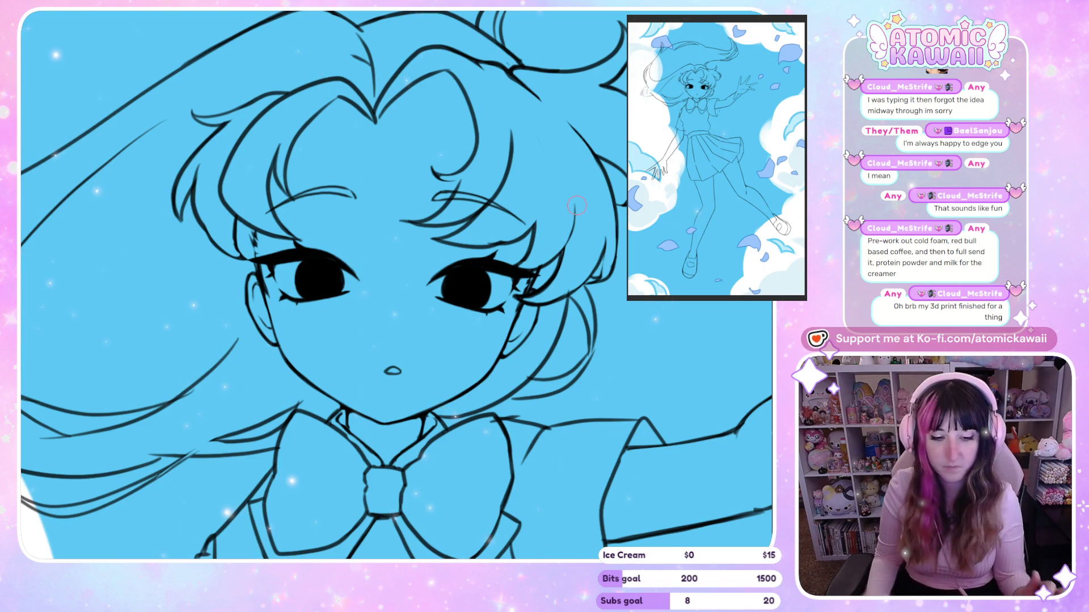
{"action": "key", "text": "h"}
{"action": "key", "text": "]"}
{"action": "key", "text": "]"}
{"action": "key", "text": "]"}
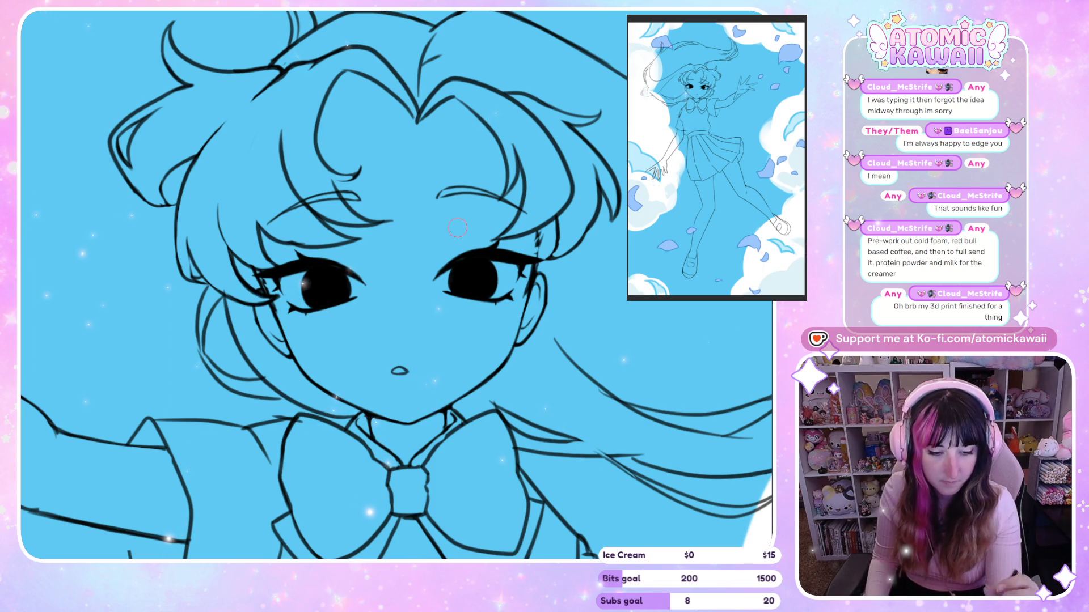
{"action": "left_click_drag", "start_coordinate": [422, 335], "coordinate": [430, 358]}
Step: Shift the selected mouth slightly with a mirrored check, commit the transform, then zoom out
{"action": "key", "text": "ctrl+t"}
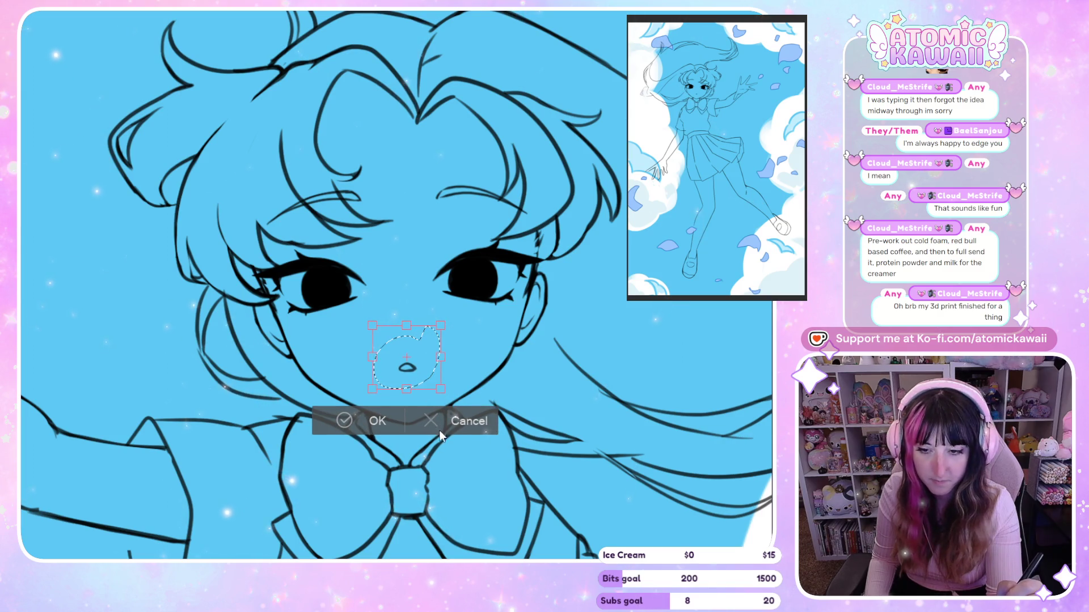
{"action": "key", "text": "h"}
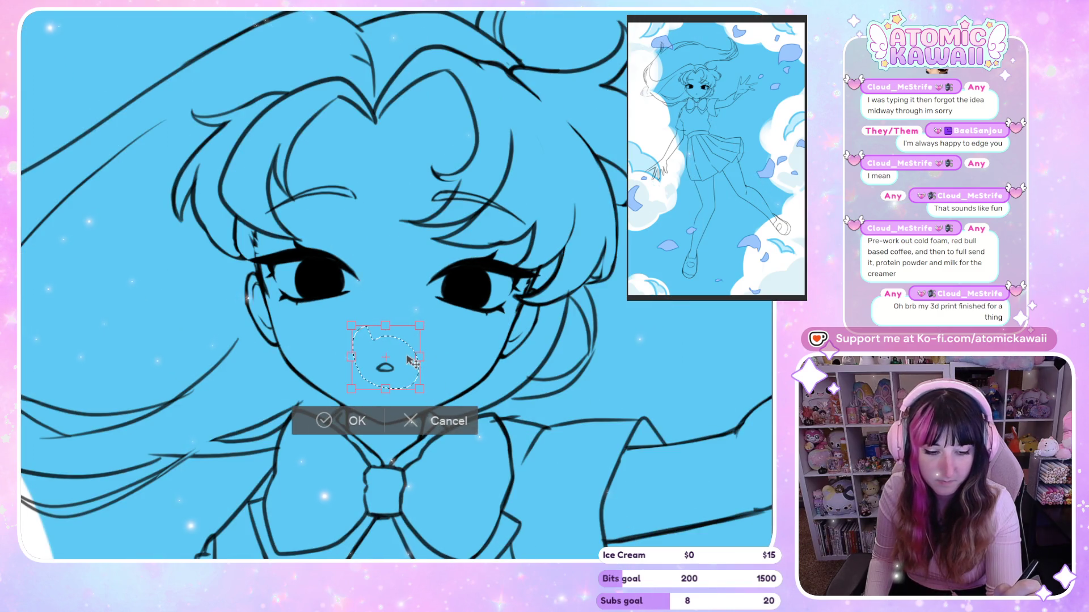
{"action": "left_click_drag", "start_coordinate": [409, 360], "coordinate": [414, 362]}
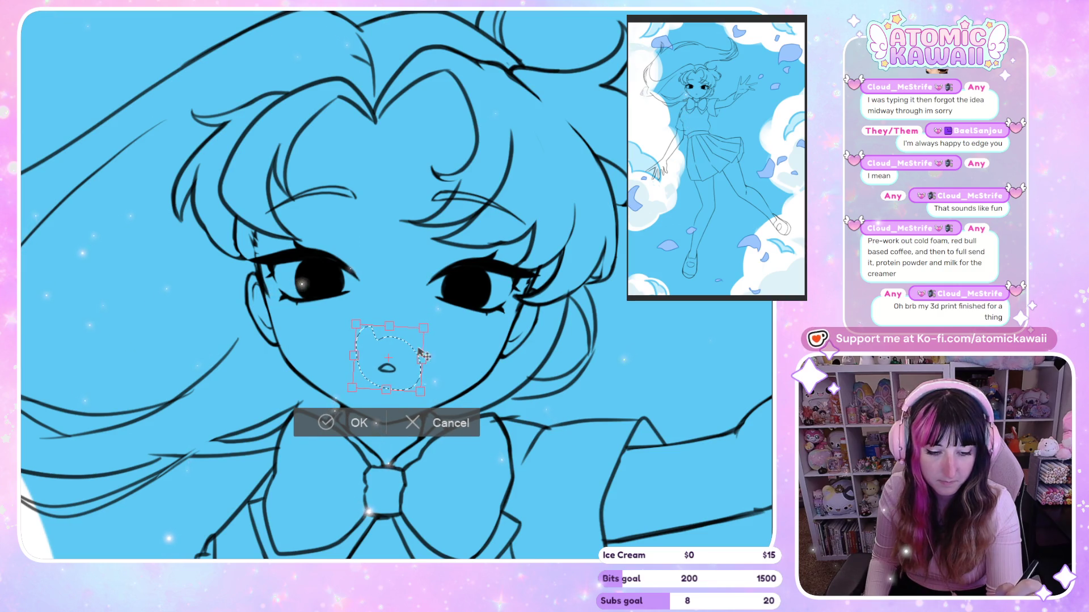
{"action": "key", "text": "h"}
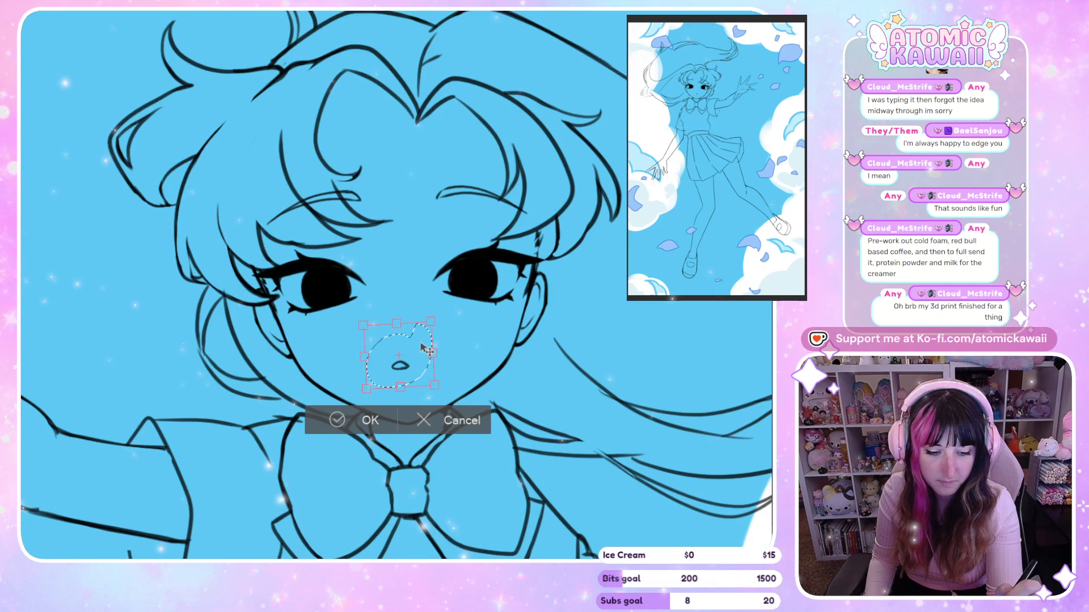
{"action": "key", "text": "h"}
{"action": "key", "text": "h"}
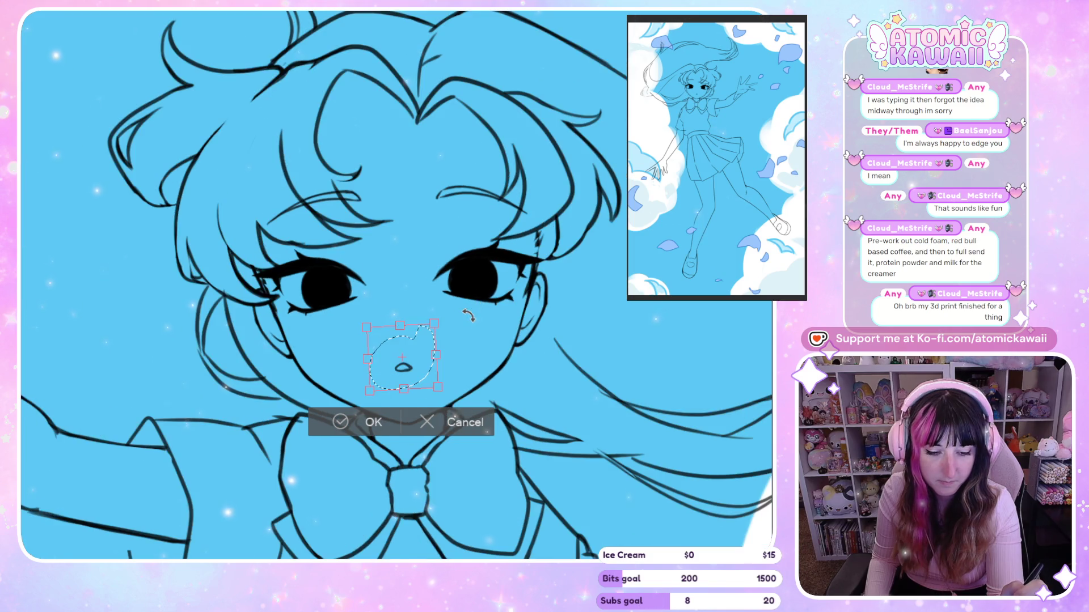
{"action": "left_click", "coordinate": [371, 423]}
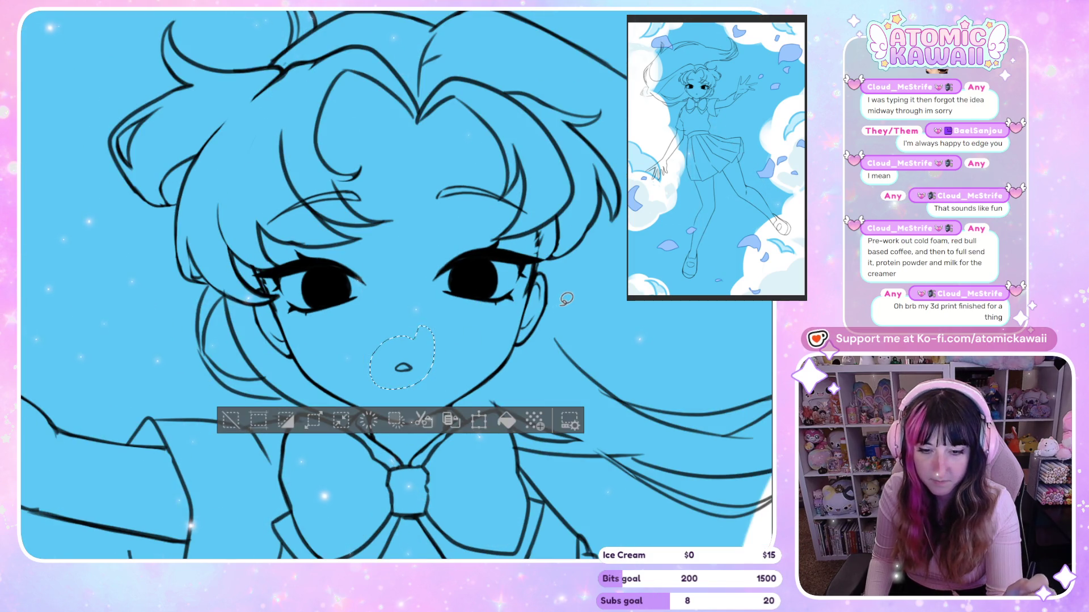
{"action": "key", "text": "h"}
{"action": "key", "text": "ctrl+minus"}
{"action": "key", "text": "ctrl+minus"}
{"action": "key", "text": "ctrl+minus"}
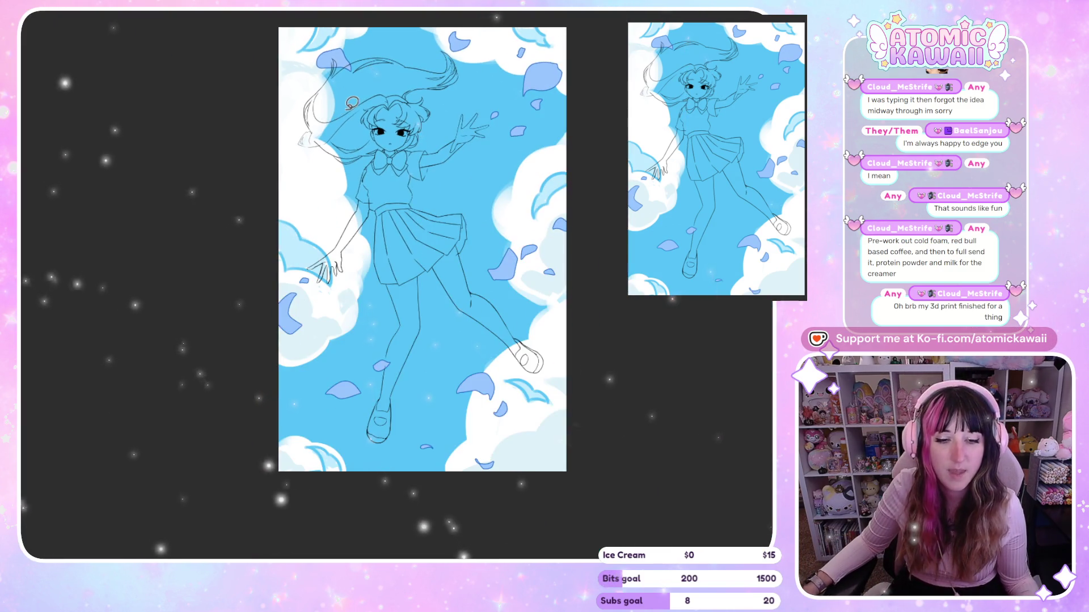
Step: Zoom in and lasso the hand reaching toward the left cloud
{"action": "key", "text": "ctrl+plus"}
{"action": "key", "text": "ctrl+plus"}
{"action": "key", "text": "ctrl+minus"}
{"action": "key", "text": "ctrl+minus"}
{"action": "key", "text": "ctrl+minus"}
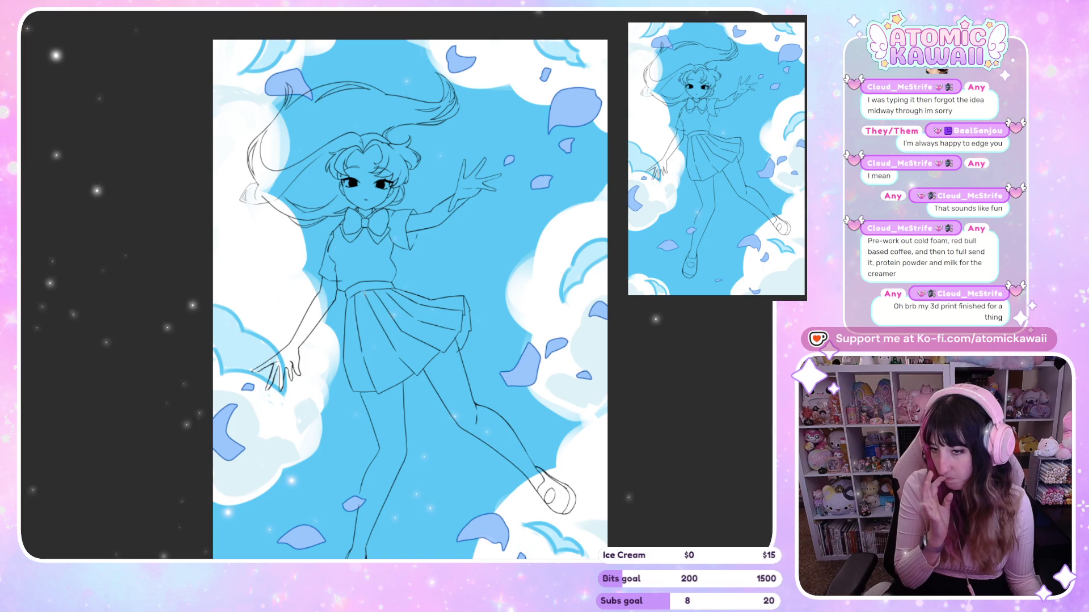
{"action": "scroll", "coordinate": [256, 385], "scroll_direction": "up", "scroll_amount": 2}
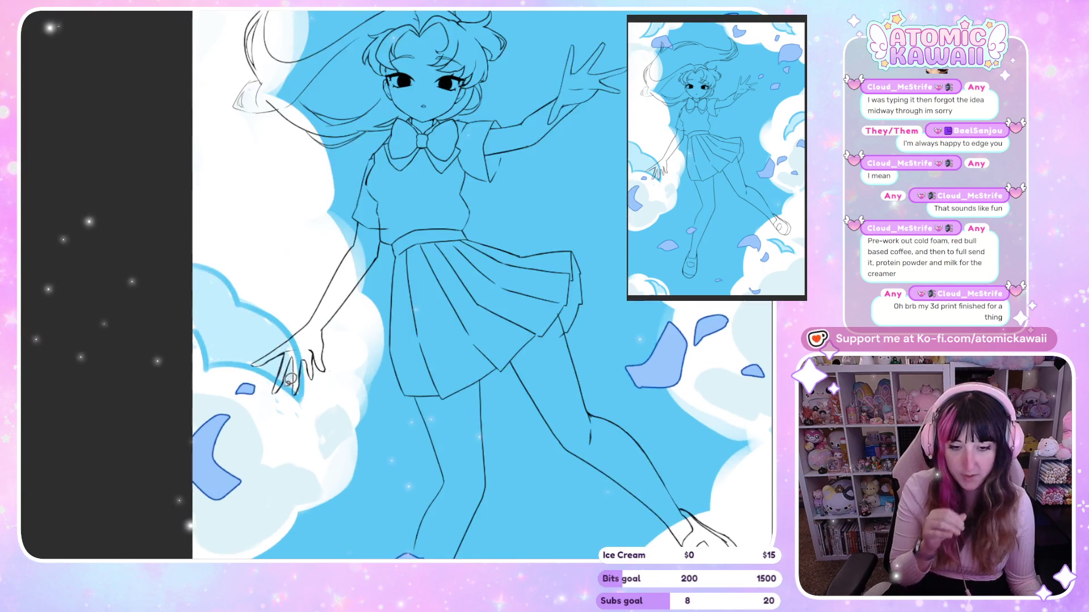
{"action": "scroll", "coordinate": [294, 379], "scroll_direction": "up", "scroll_amount": 2}
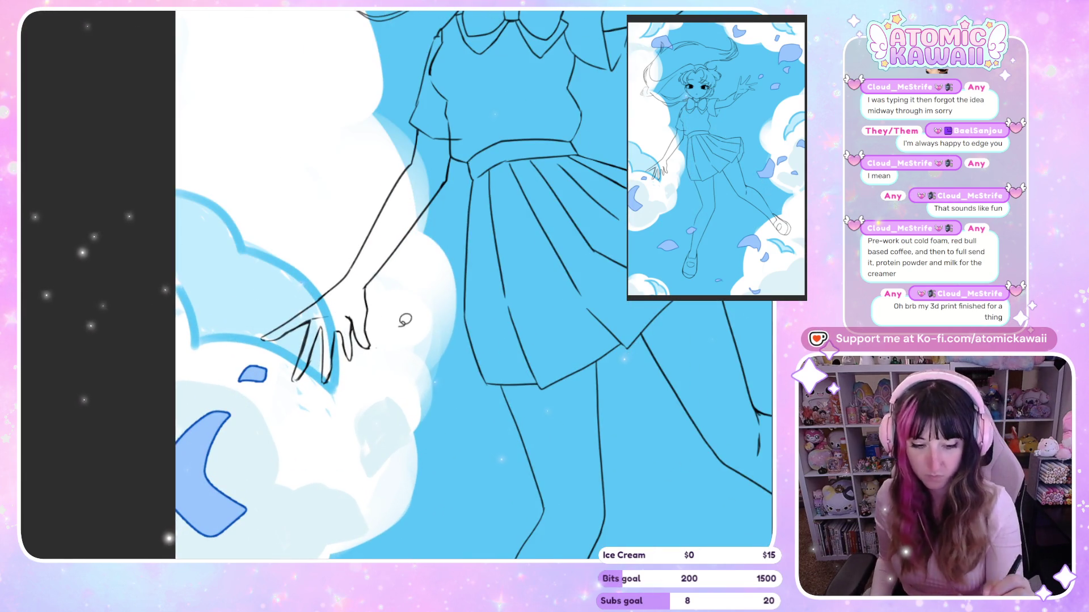
{"action": "mouse_move", "coordinate": [332, 279]}
{"action": "left_mouse_down"}
{"action": "mouse_move", "coordinate": [362, 429]}
{"action": "mouse_move", "coordinate": [337, 262]}
{"action": "left_mouse_up"}
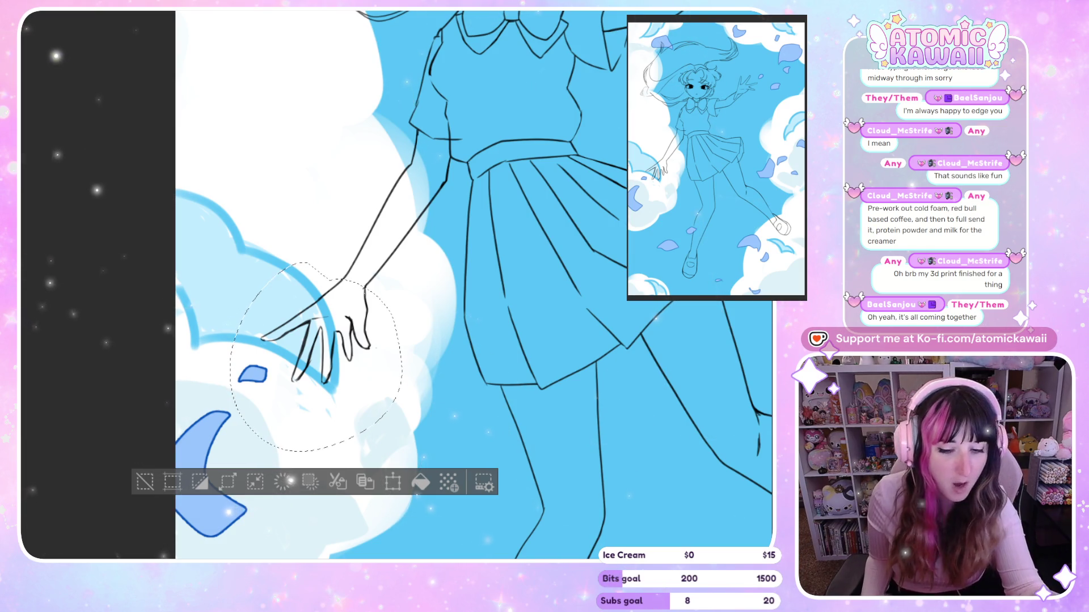
Step: Scale the selected hand down slightly, commit it, deselect and fit the whole canvas
{"action": "key", "text": "ctrl+t"}
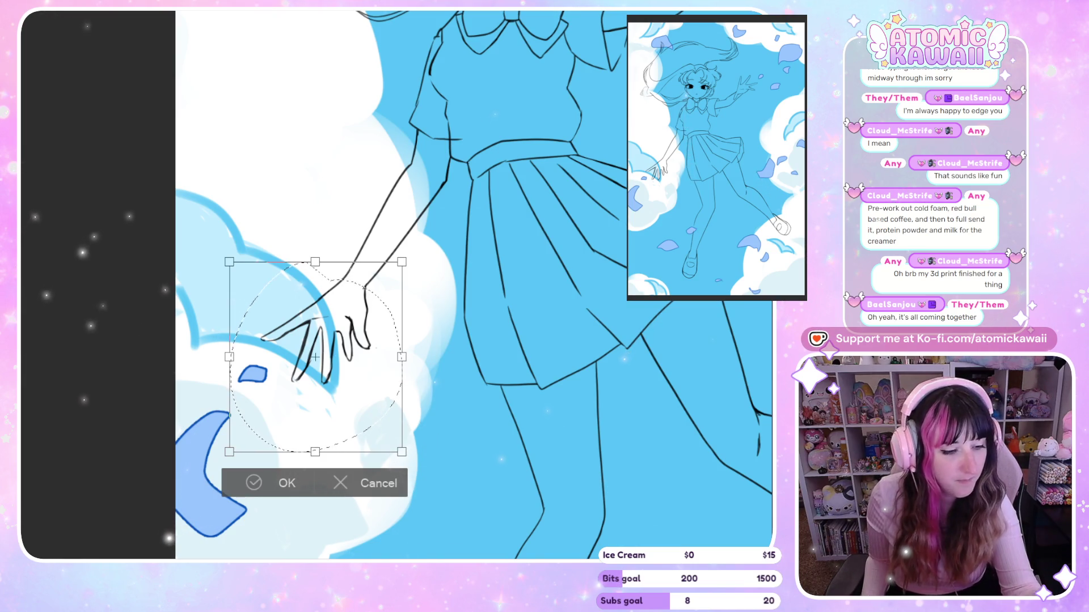
{"action": "mouse_move", "coordinate": [229, 452]}
{"action": "left_mouse_down"}
{"action": "mouse_move", "coordinate": [244, 436]}
{"action": "mouse_move", "coordinate": [303, 429]}
{"action": "mouse_move", "coordinate": [246, 428]}
{"action": "left_mouse_up"}
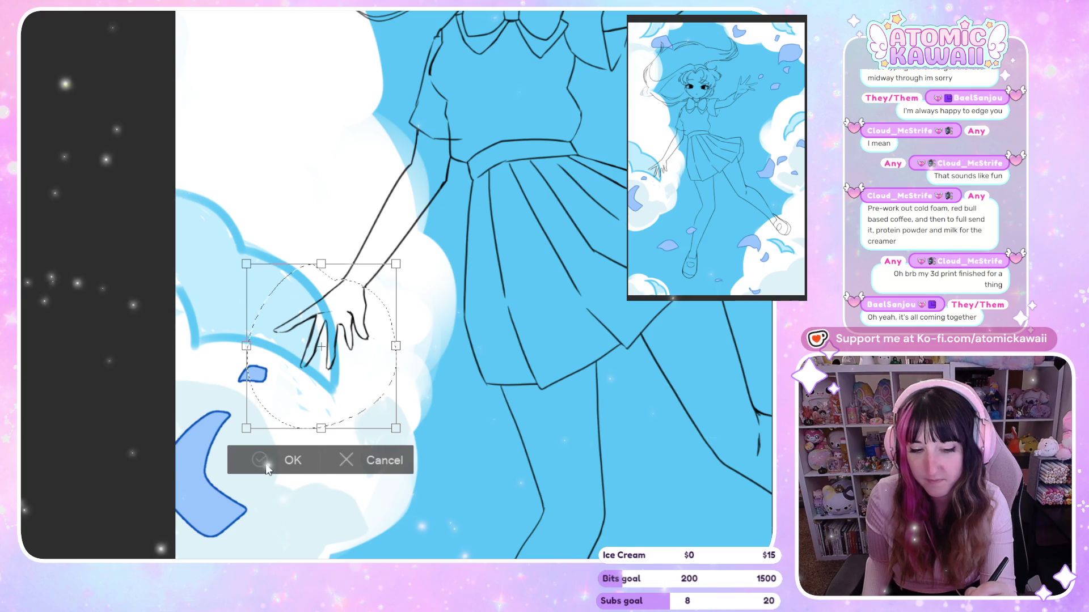
{"action": "left_click", "coordinate": [289, 459]}
{"action": "key", "text": "ctrl+d"}
{"action": "key", "text": "ctrl+0"}
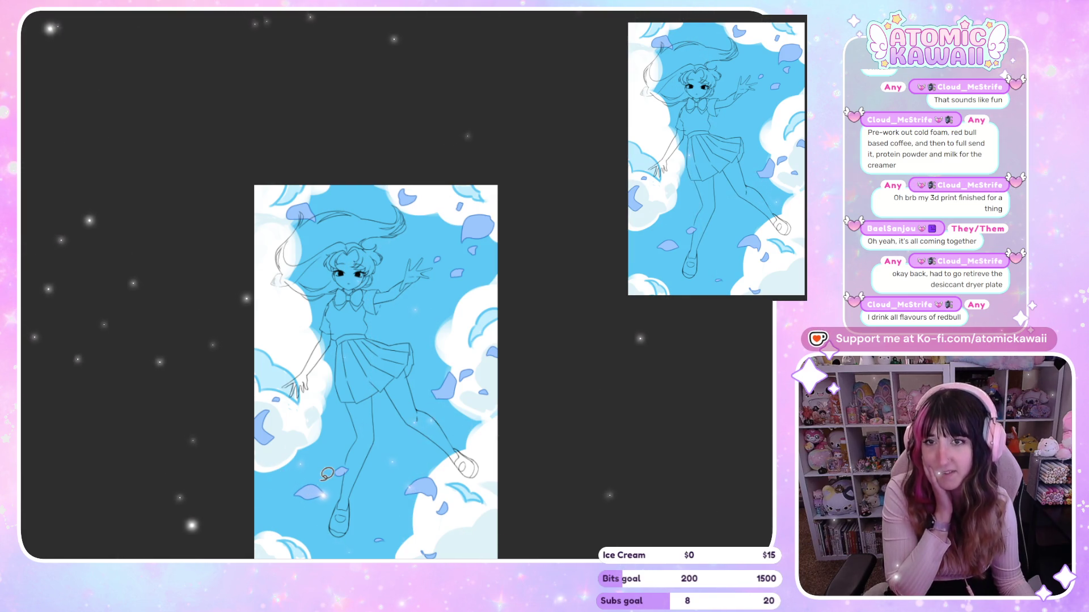
Step: Mirror the view and hide the pink base fill beneath the figure
{"action": "scroll", "coordinate": [336, 311], "scroll_direction": "up", "scroll_amount": 5}
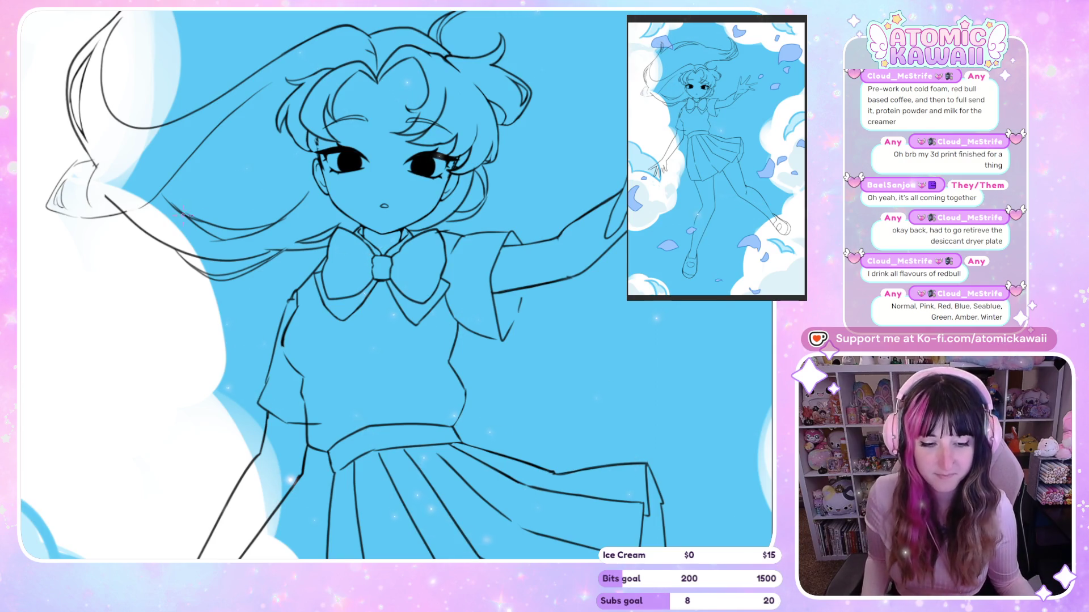
{"action": "scroll", "coordinate": [171, 228], "scroll_direction": "down", "scroll_amount": 2}
{"action": "scroll", "coordinate": [319, 114], "scroll_direction": "down", "scroll_amount": 2}
{"action": "scroll", "coordinate": [319, 114], "scroll_direction": "down", "scroll_amount": 2}
{"action": "scroll", "coordinate": [357, 290], "scroll_direction": "down", "scroll_amount": 1}
{"action": "scroll", "coordinate": [357, 289], "scroll_direction": "down", "scroll_amount": 1}
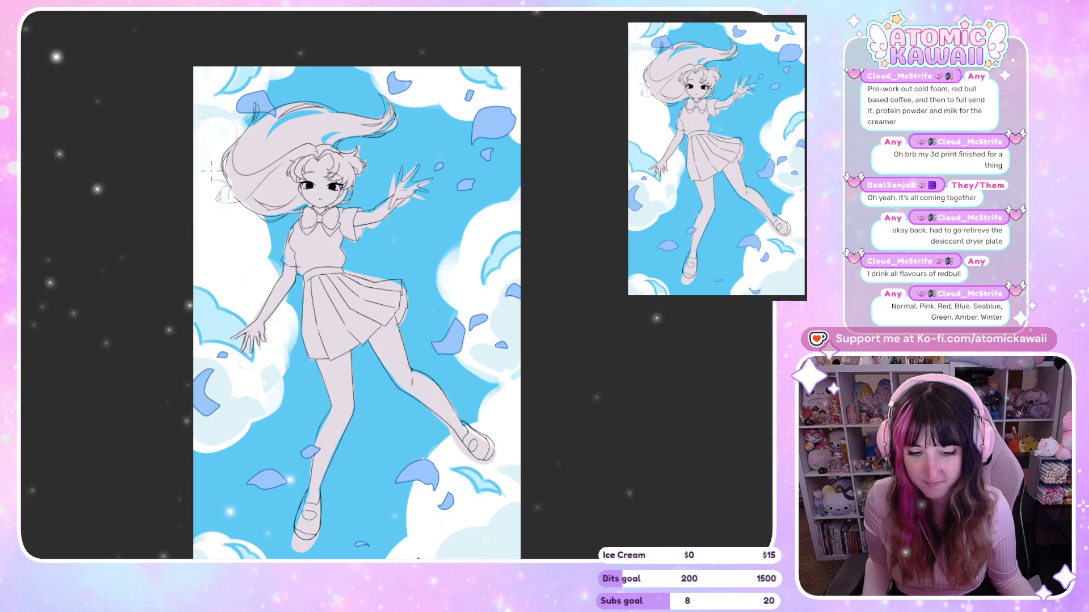
{"action": "scroll", "coordinate": [271, 151], "scroll_direction": "up", "scroll_amount": 1}
{"action": "scroll", "coordinate": [270, 152], "scroll_direction": "up", "scroll_amount": 2}
{"action": "key", "text": "m"}
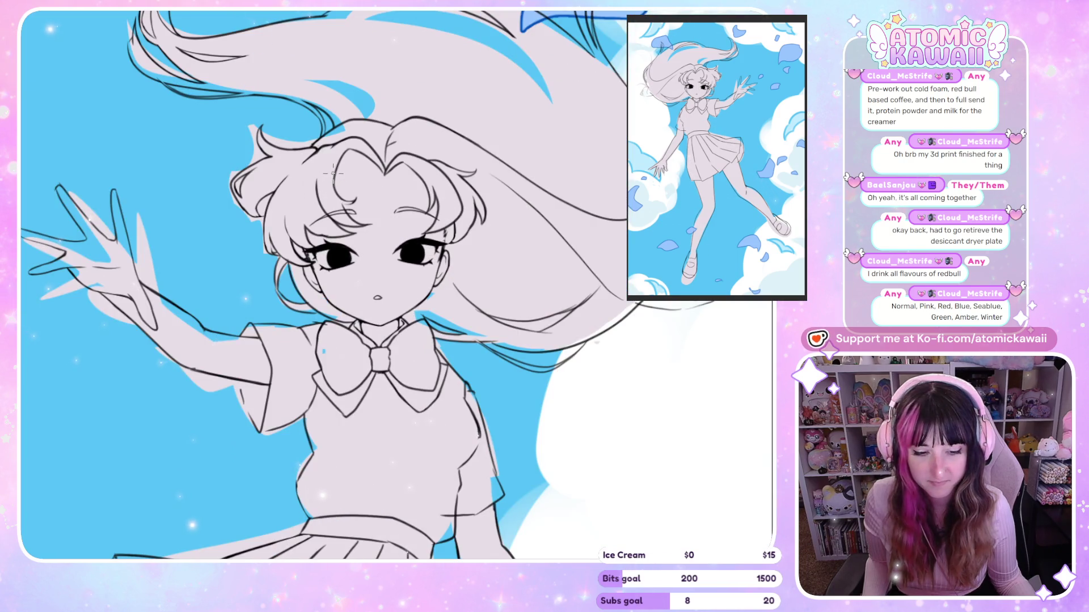
{"action": "key", "text": "ctrl+z"}
{"action": "scroll", "coordinate": [397, 283], "scroll_direction": "up", "scroll_amount": 2}
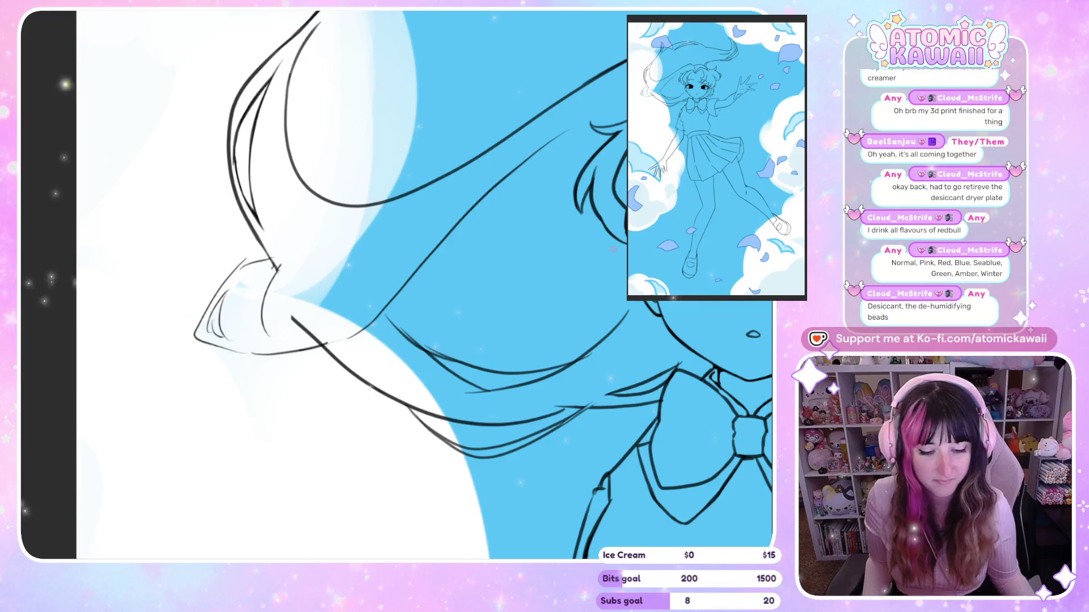
{"action": "mouse_move", "coordinate": [170, 397]}
{"action": "left_mouse_down"}
{"action": "mouse_move", "coordinate": [227, 525]}
{"action": "mouse_move", "coordinate": [265, 88]}
{"action": "left_mouse_up"}
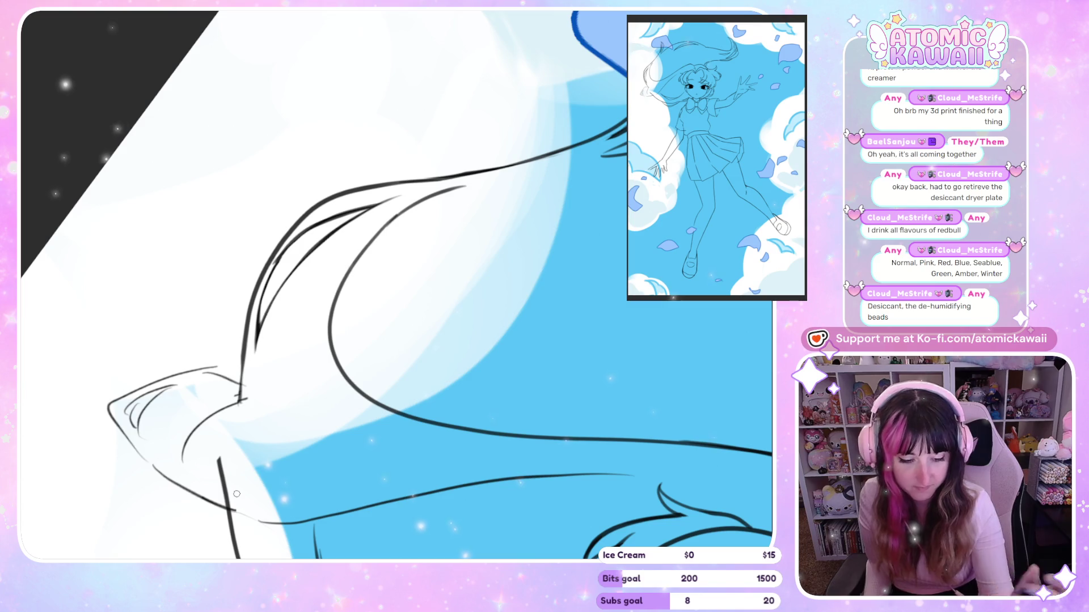
{"action": "mouse_move", "coordinate": [188, 467]}
{"action": "left_mouse_down"}
{"action": "mouse_move", "coordinate": [183, 478]}
{"action": "mouse_move", "coordinate": [234, 484]}
{"action": "left_mouse_up"}
{"action": "scroll", "coordinate": [608, 285], "scroll_direction": "down", "scroll_amount": 5}
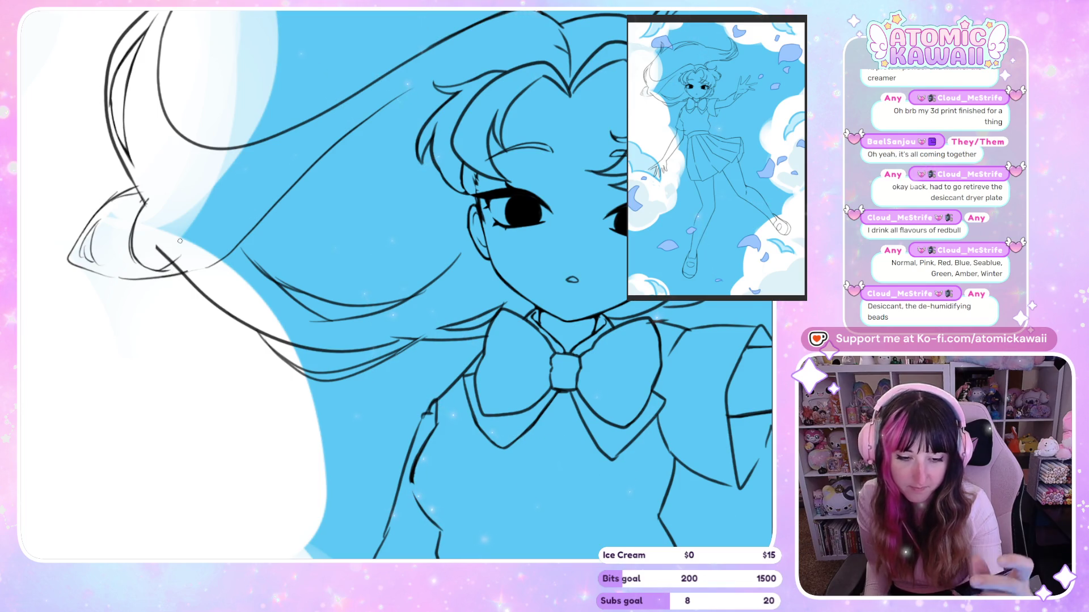
{"action": "left_click_drag", "start_coordinate": [169, 258], "coordinate": [184, 267]}
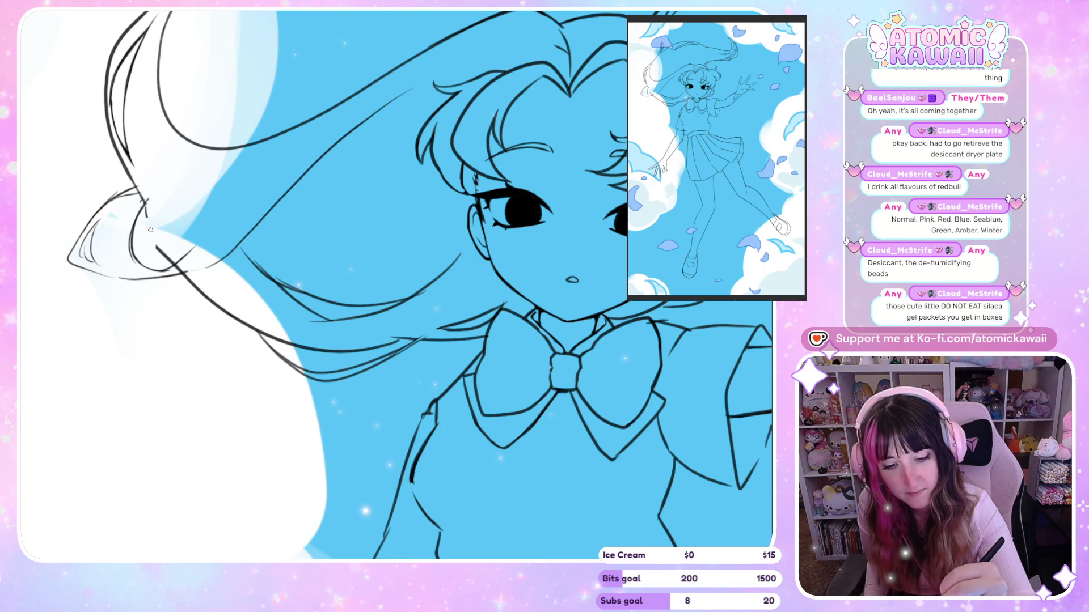
{"action": "left_click_drag", "start_coordinate": [561, 284], "coordinate": [221, 283]}
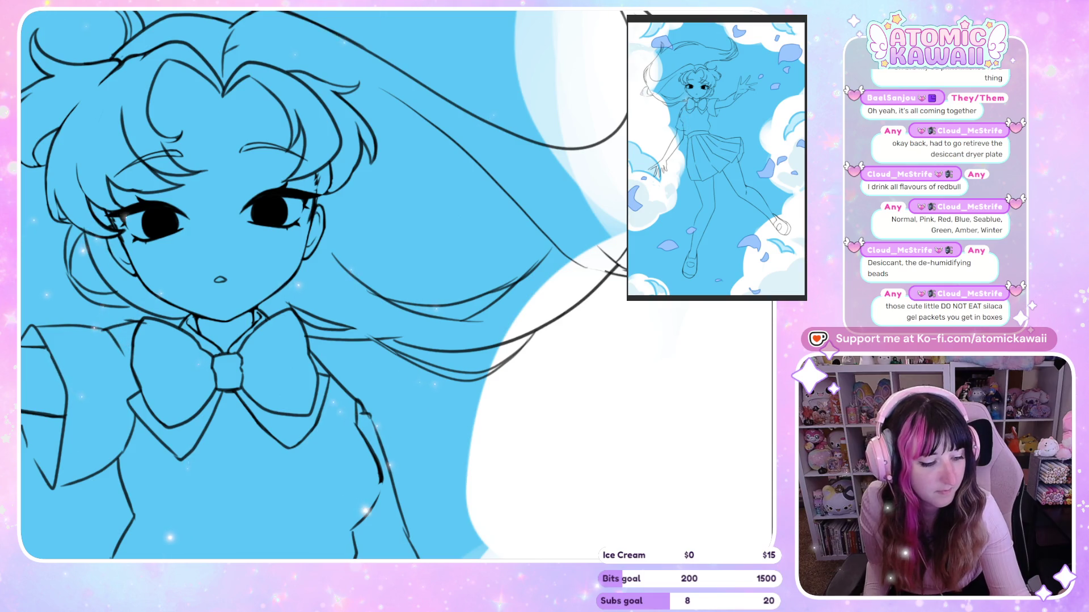
{"action": "left_click_drag", "start_coordinate": [396, 291], "coordinate": [748, 285]}
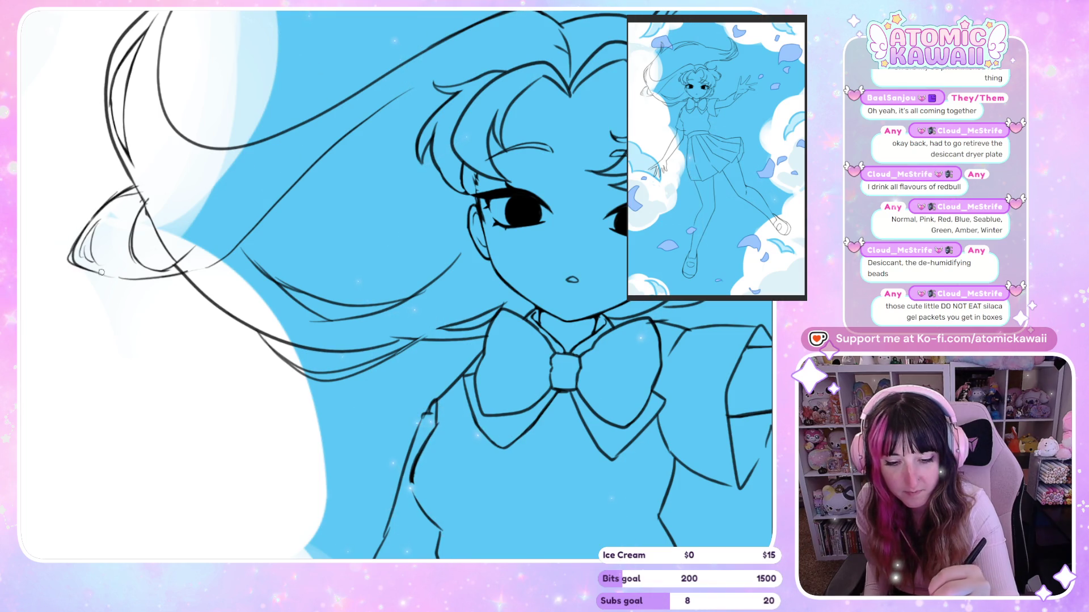
{"action": "key", "text": "m"}
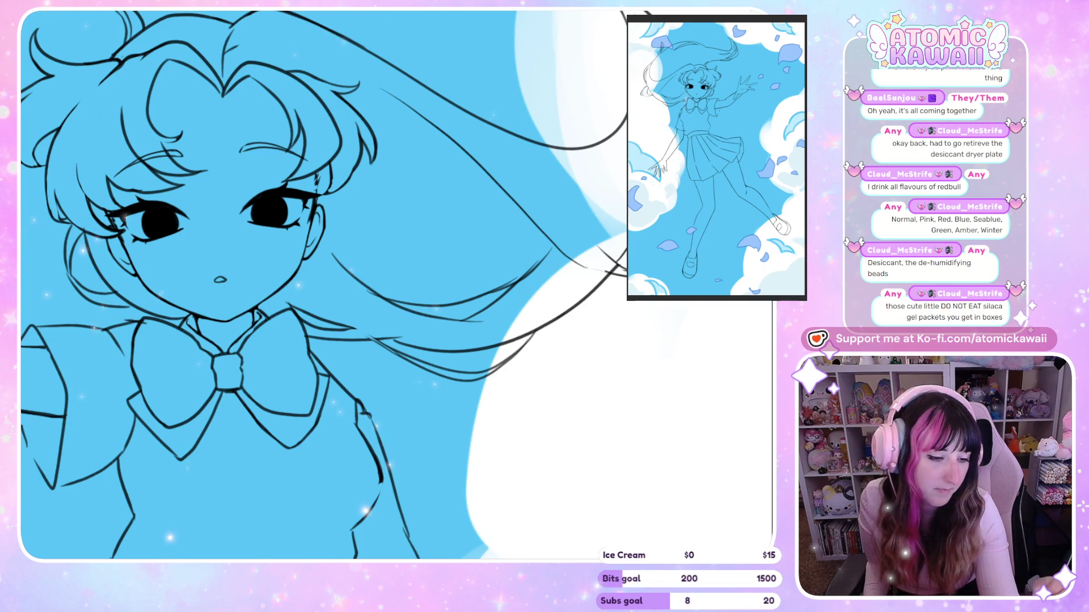
{"action": "key", "text": "m"}
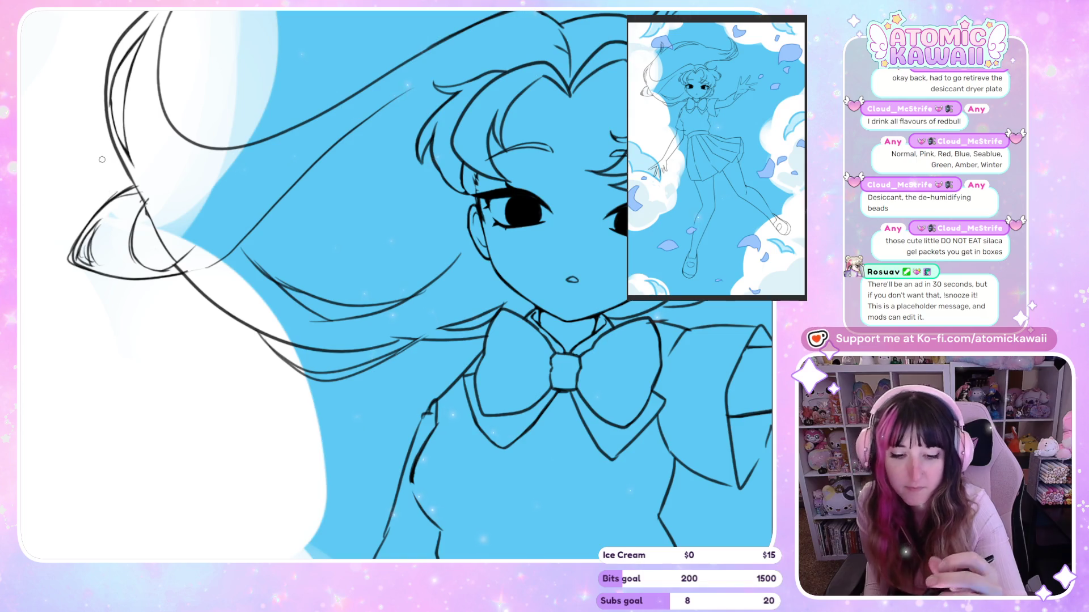
Step: Mirror the view back and forth to check the hair lines' balance
{"action": "scroll", "coordinate": [69, 206], "scroll_direction": "up", "scroll_amount": 2}
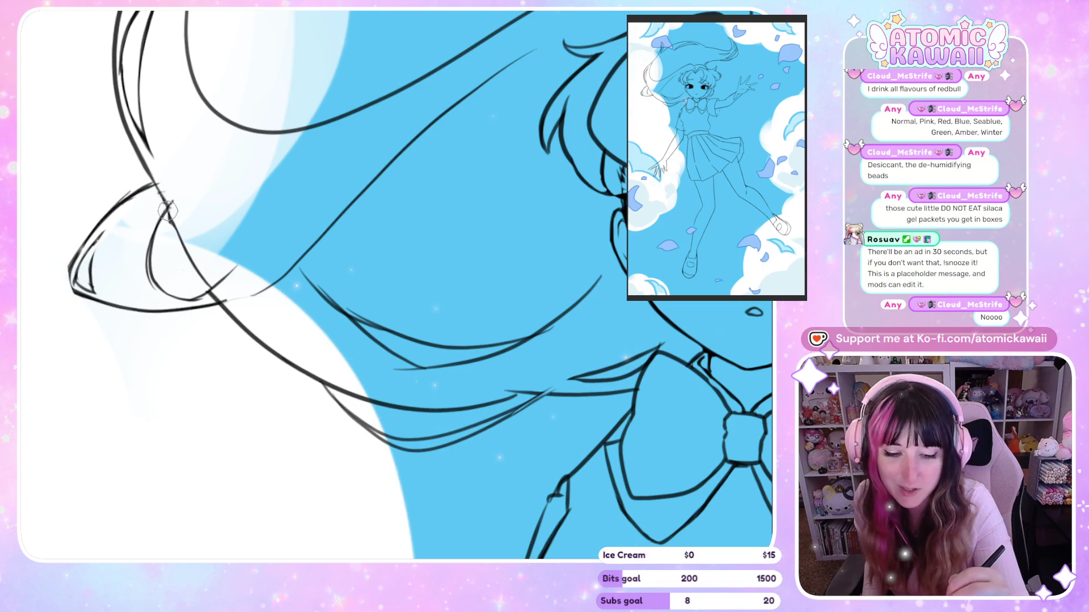
{"action": "key", "text": "h"}
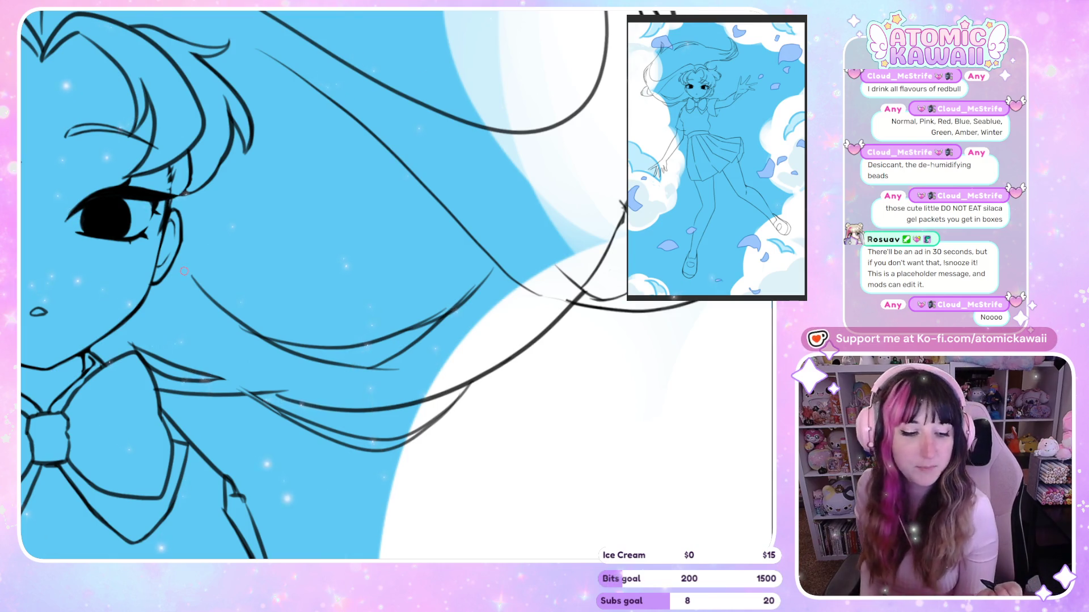
{"action": "key", "text": "m"}
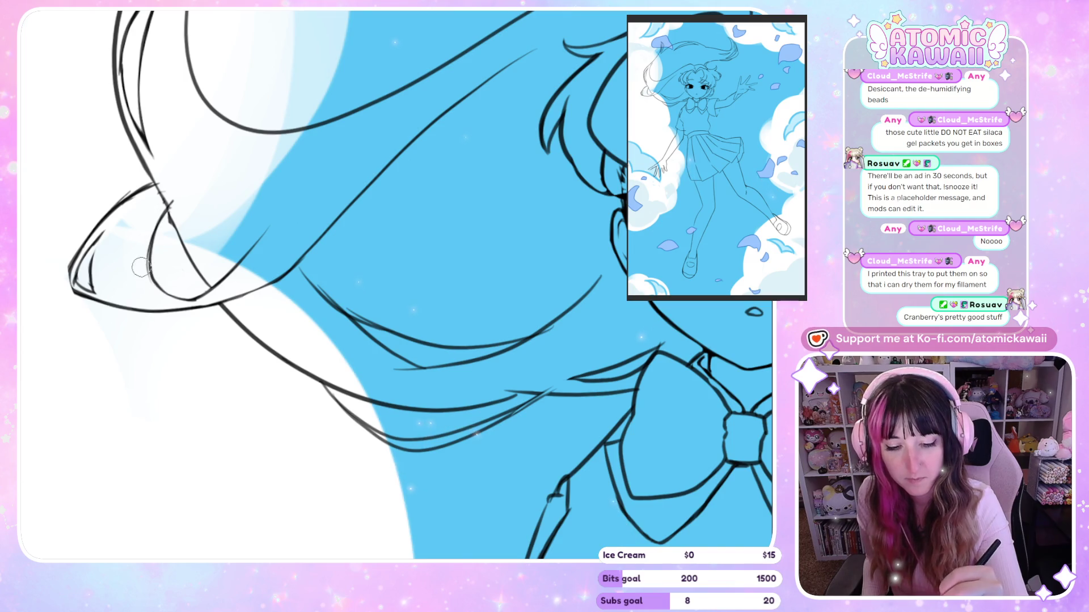
{"action": "key", "text": "h"}
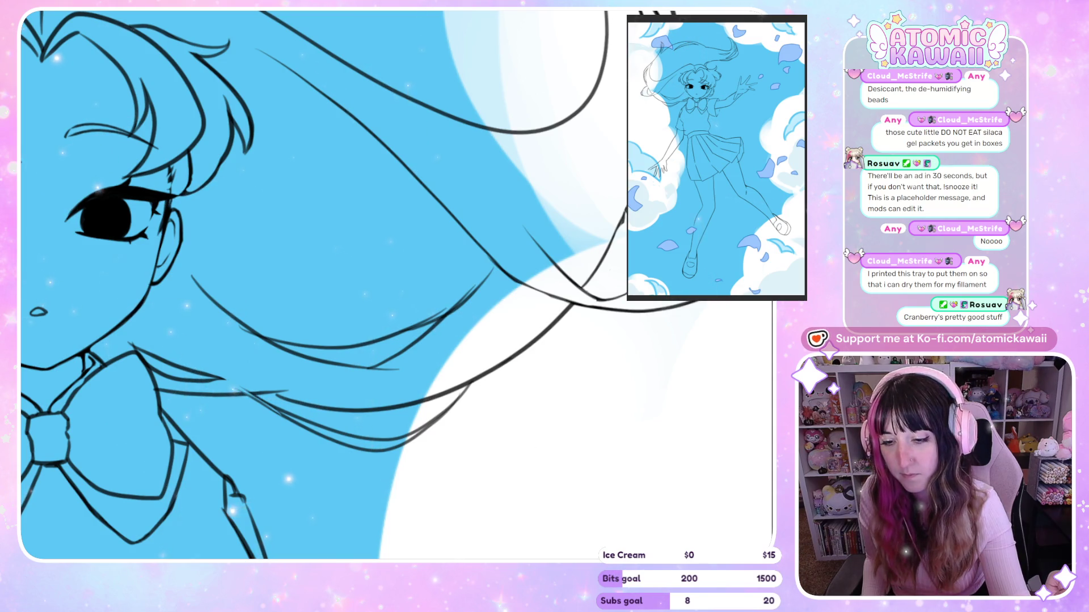
{"action": "key", "text": "h"}
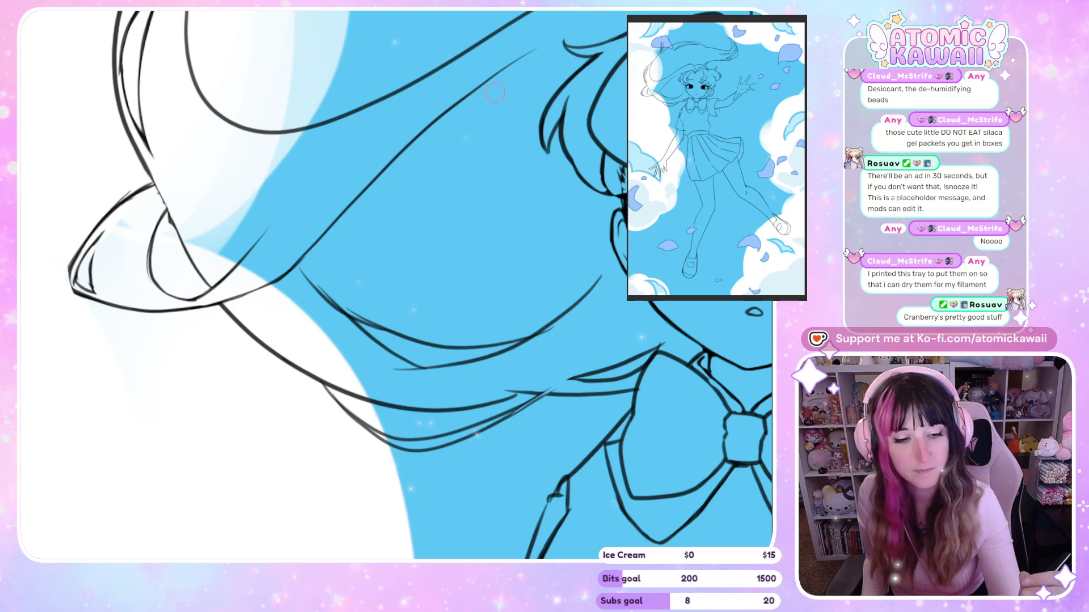
{"action": "scroll", "coordinate": [396, 284], "scroll_direction": "up", "scroll_amount": 3}
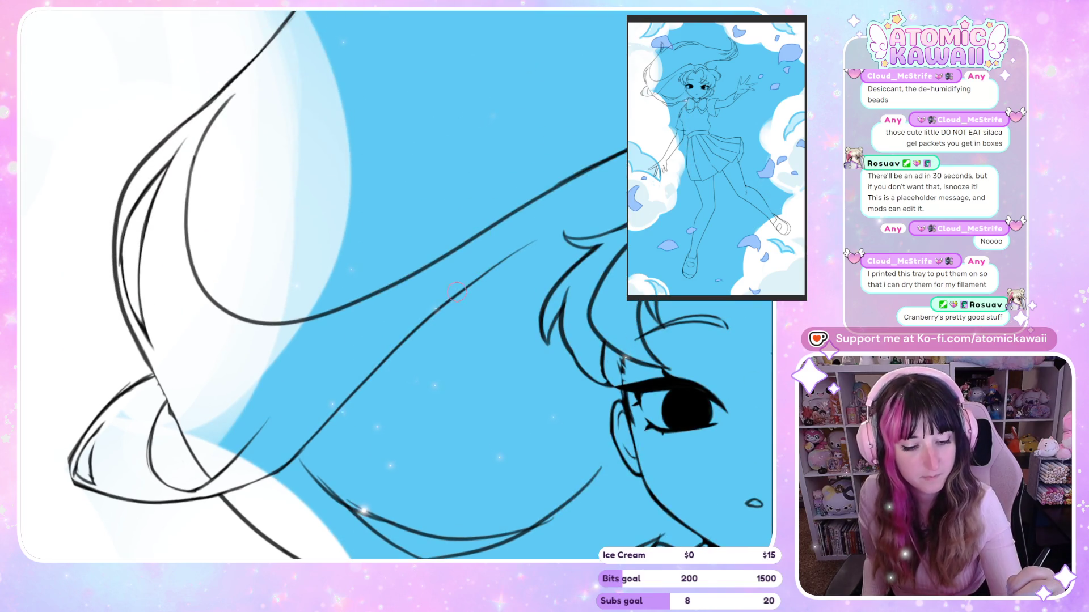
Step: Draw the hair strand beside the face, undo it, redraw it up-right, then zoom out
{"action": "left_click_drag", "start_coordinate": [436, 311], "coordinate": [553, 232]}
{"action": "key", "text": "ctrl+z"}
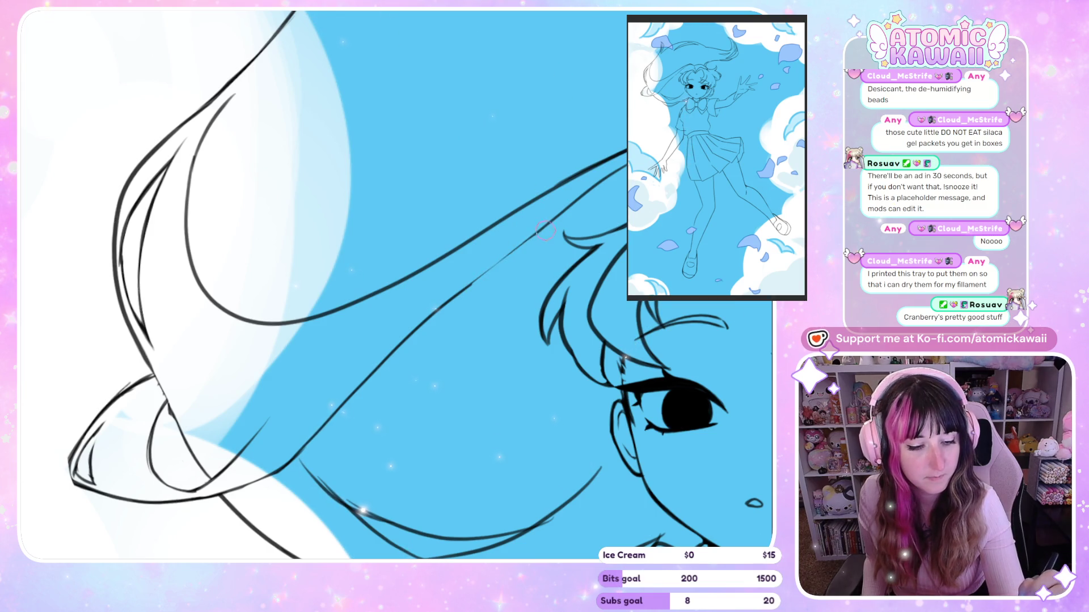
{"action": "key", "text": "ctrl+z"}
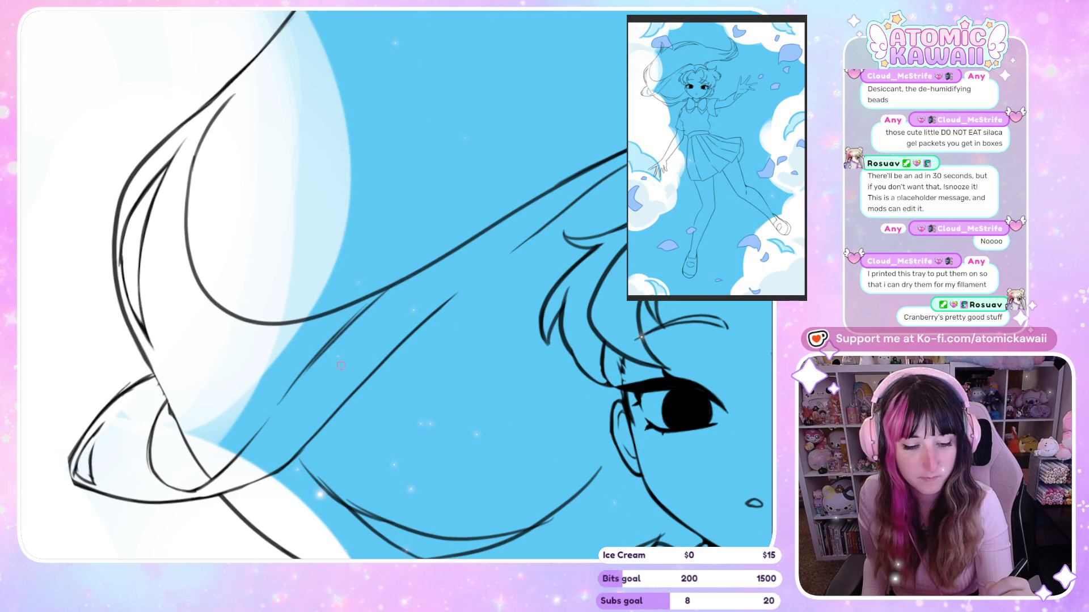
{"action": "left_click_drag", "start_coordinate": [347, 331], "coordinate": [405, 279]}
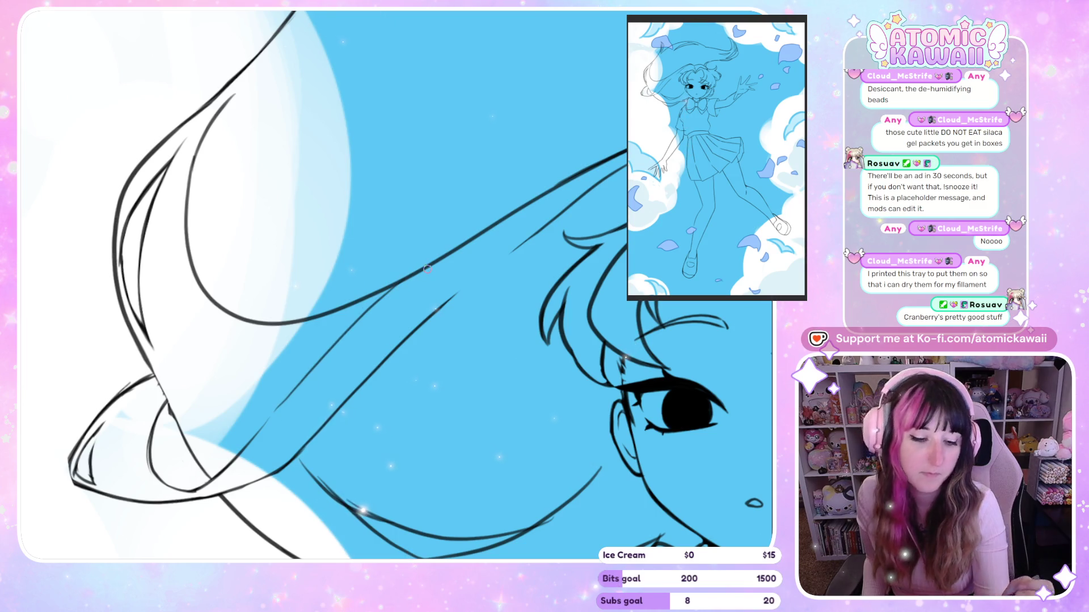
{"action": "scroll", "coordinate": [357, 224], "scroll_direction": "down", "scroll_amount": 5}
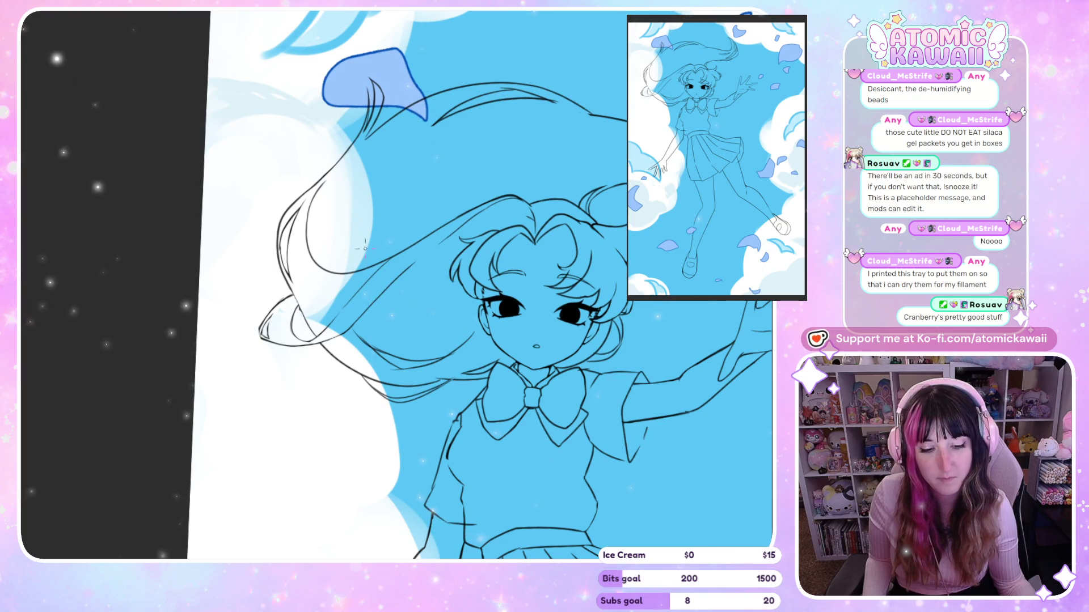
{"action": "scroll", "coordinate": [396, 277], "scroll_direction": "up", "scroll_amount": 3}
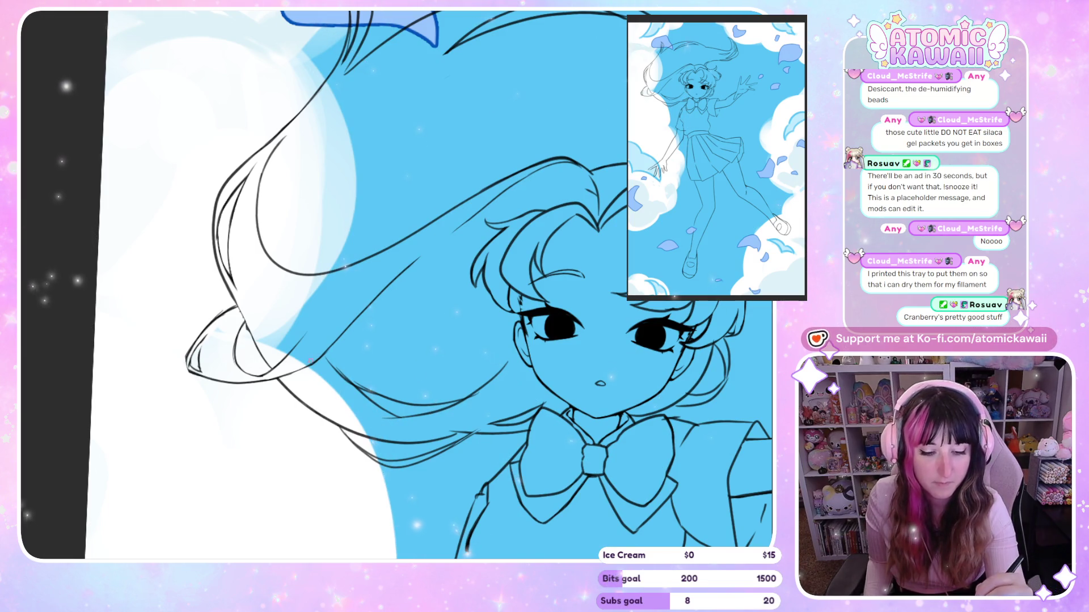
{"action": "scroll", "coordinate": [389, 324], "scroll_direction": "up", "scroll_amount": 2}
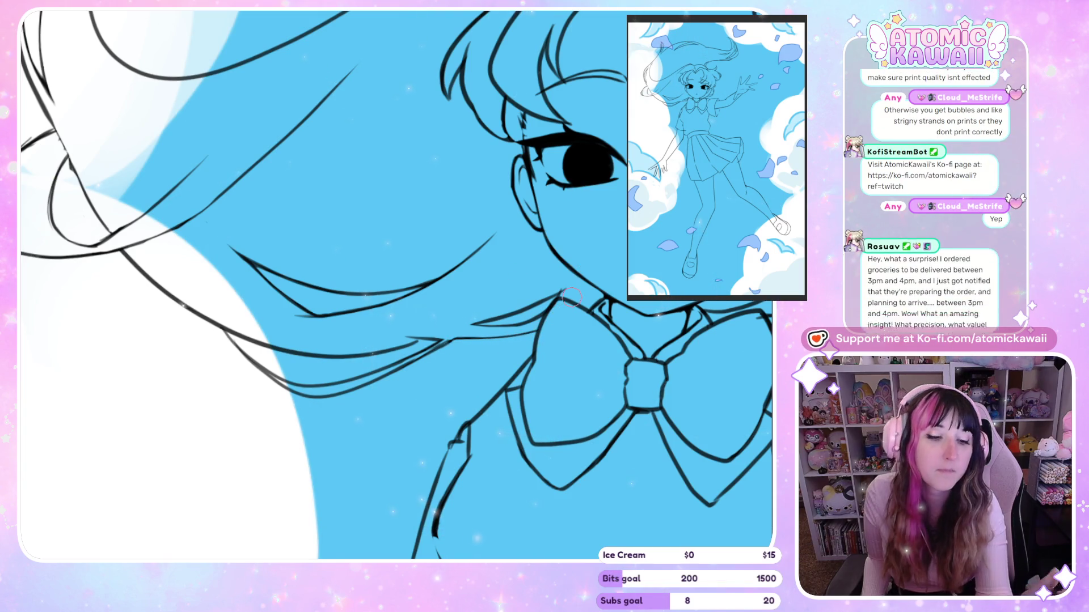
{"action": "key", "text": "ctrl+minus"}
{"action": "key", "text": "ctrl+minus"}
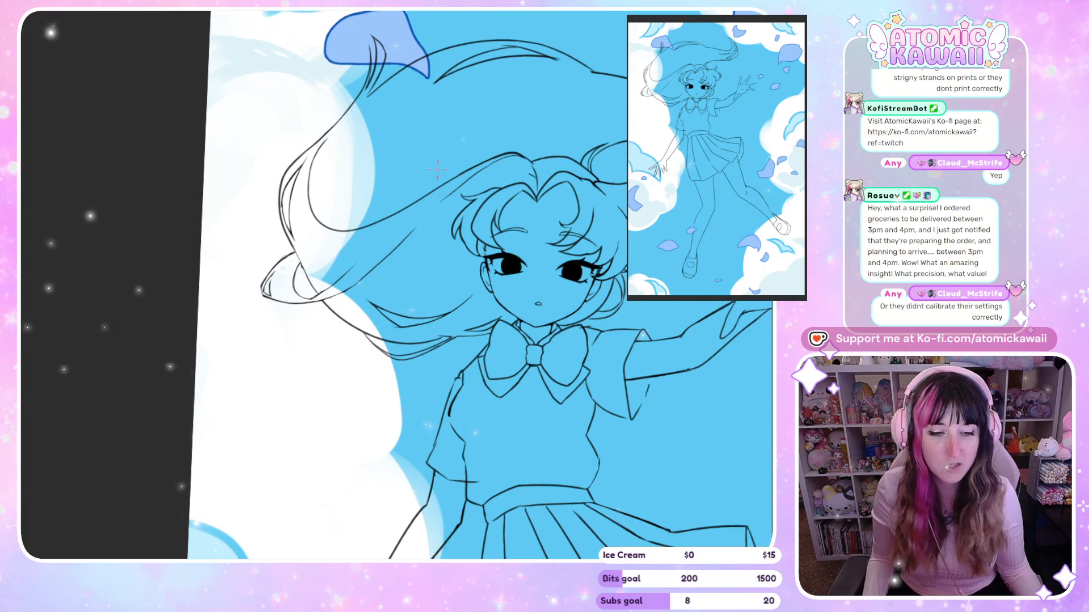
Step: Resize the pen smaller, larger, then back down while working on the face, bow and hair
{"action": "scroll", "coordinate": [429, 347], "scroll_direction": "down", "scroll_amount": 5}
{"action": "scroll", "coordinate": [405, 334], "scroll_direction": "up", "scroll_amount": 3}
{"action": "scroll", "coordinate": [405, 334], "scroll_direction": "up", "scroll_amount": 4}
{"action": "scroll", "coordinate": [404, 335], "scroll_direction": "up", "scroll_amount": 3}
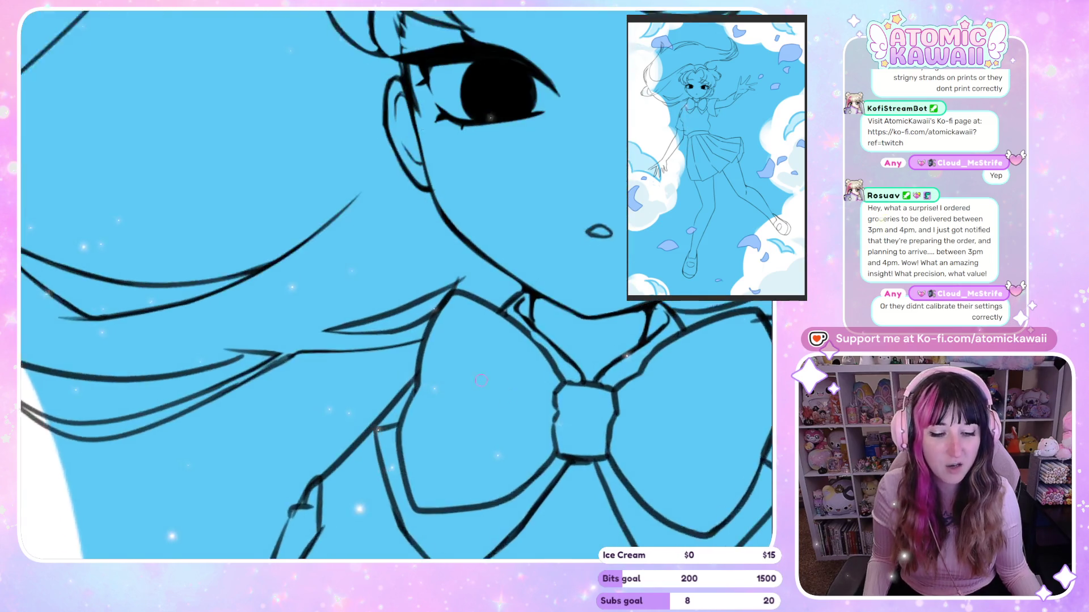
{"action": "scroll", "coordinate": [404, 335], "scroll_direction": "up", "scroll_amount": 2}
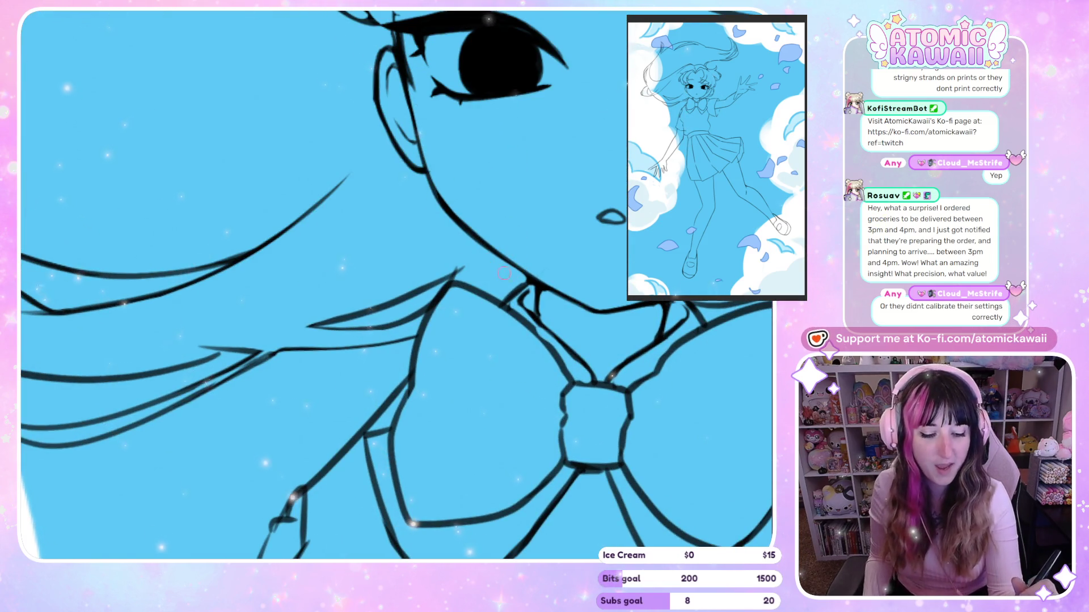
{"action": "key", "text": "bracketleft"}
{"action": "key", "text": "bracketleft"}
{"action": "key", "text": "bracketleft"}
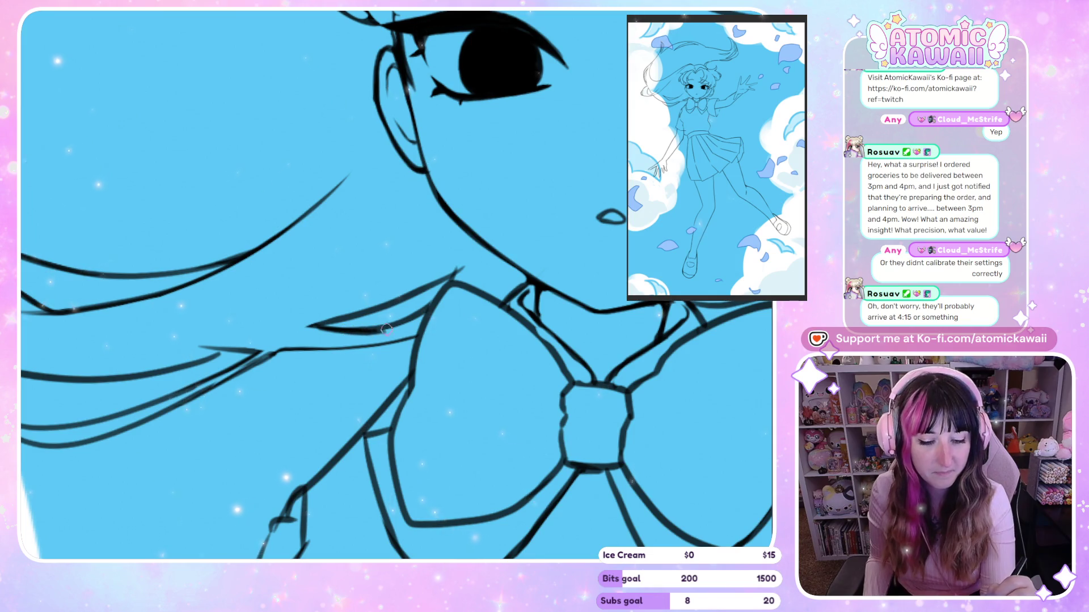
{"action": "key", "text": "e"}
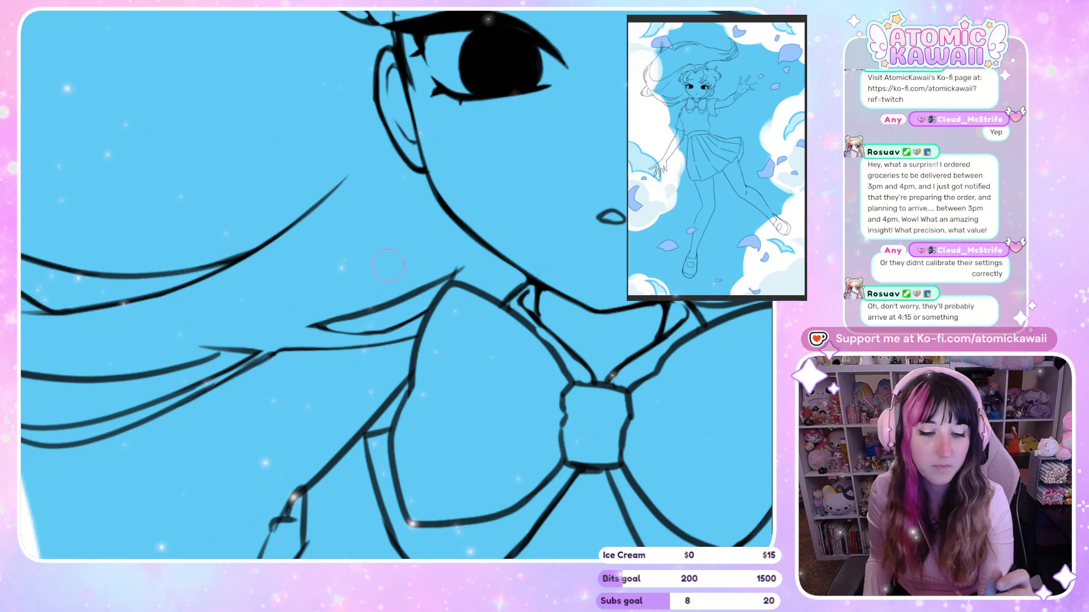
{"action": "key", "text": "["}
{"action": "key", "text": "["}
{"action": "key", "text": "["}
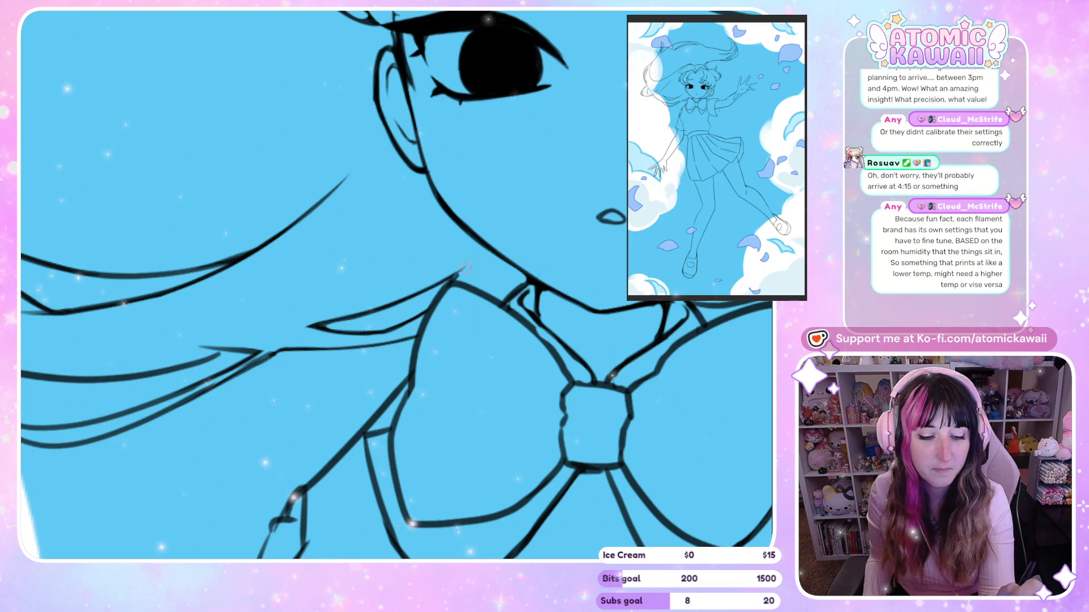
{"action": "scroll", "coordinate": [448, 297], "scroll_direction": "down", "scroll_amount": 2}
{"action": "scroll", "coordinate": [359, 342], "scroll_direction": "down", "scroll_amount": 1}
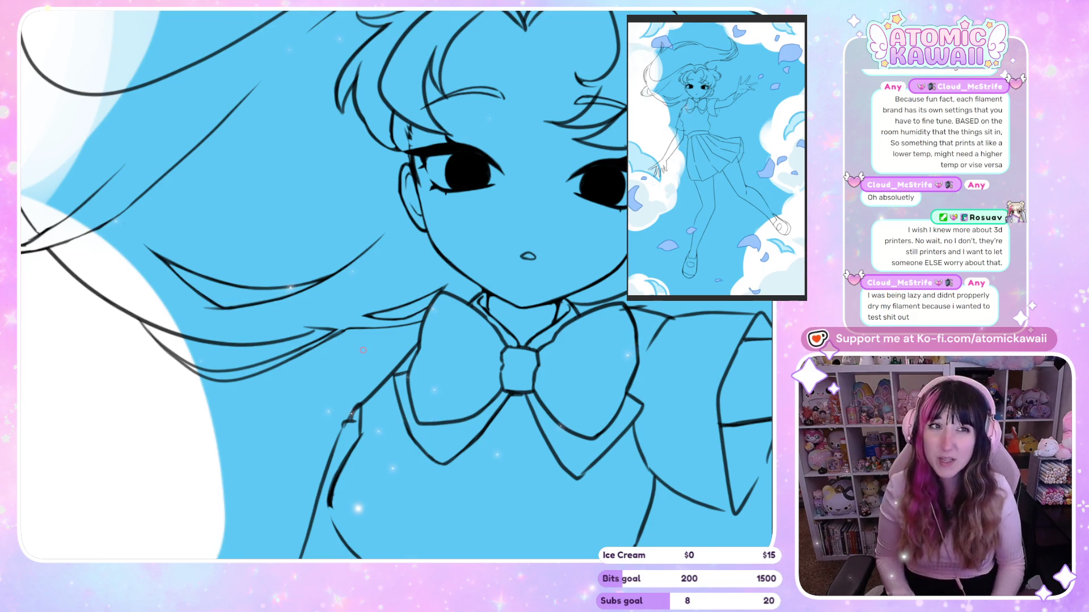
{"action": "scroll", "coordinate": [367, 356], "scroll_direction": "down", "scroll_amount": 2}
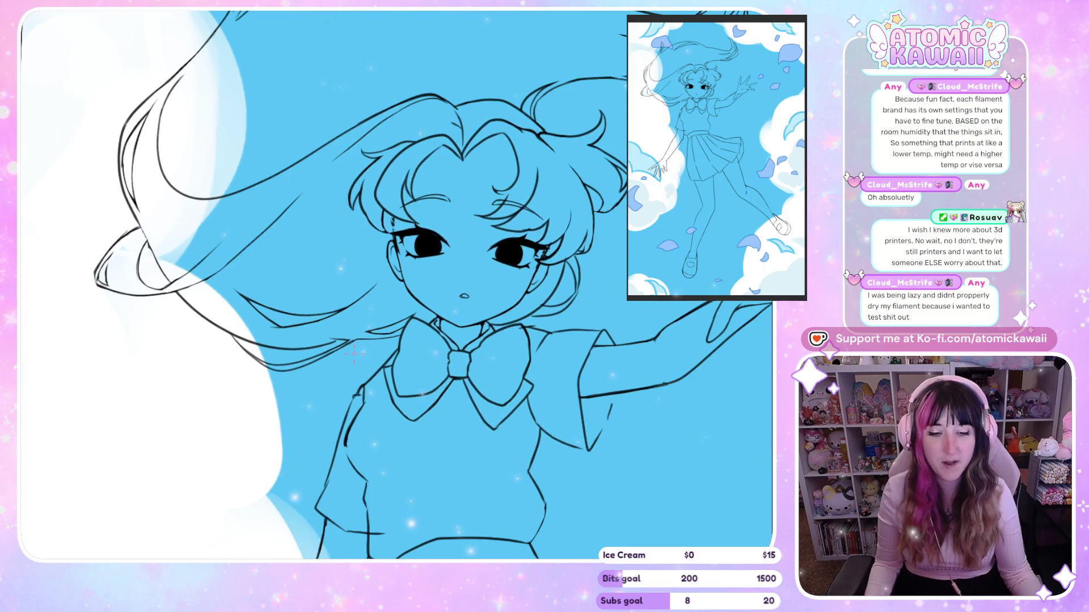
Step: Zoom in on the left hair and thicken the outer strand line
{"action": "scroll", "coordinate": [77, 248], "scroll_direction": "up", "scroll_amount": 1}
{"action": "scroll", "coordinate": [77, 248], "scroll_direction": "up", "scroll_amount": 2}
{"action": "scroll", "coordinate": [359, 270], "scroll_direction": "up", "scroll_amount": 2}
{"action": "scroll", "coordinate": [359, 271], "scroll_direction": "up", "scroll_amount": 1}
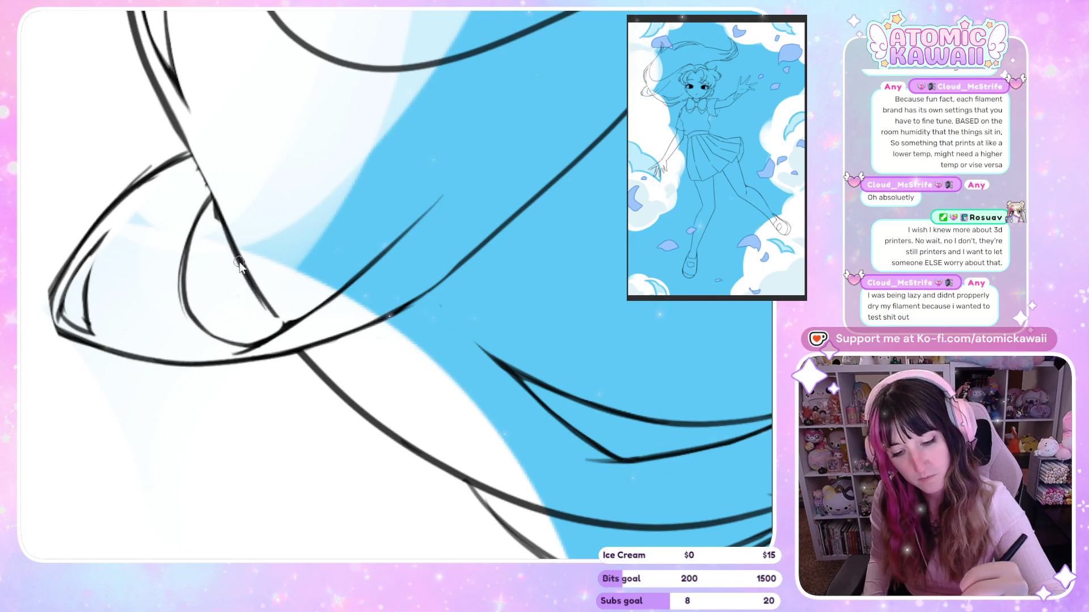
{"action": "left_click_drag", "start_coordinate": [244, 269], "coordinate": [287, 332]}
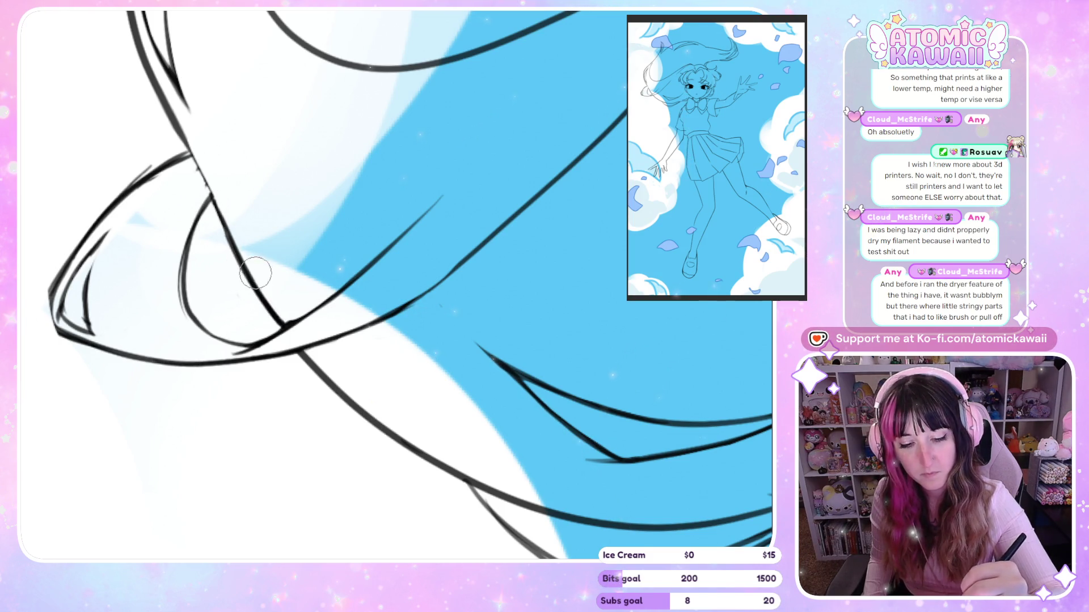
Step: Mirror-check the thickened strand, then zoom out to show the face and bow
{"action": "key", "text": "h"}
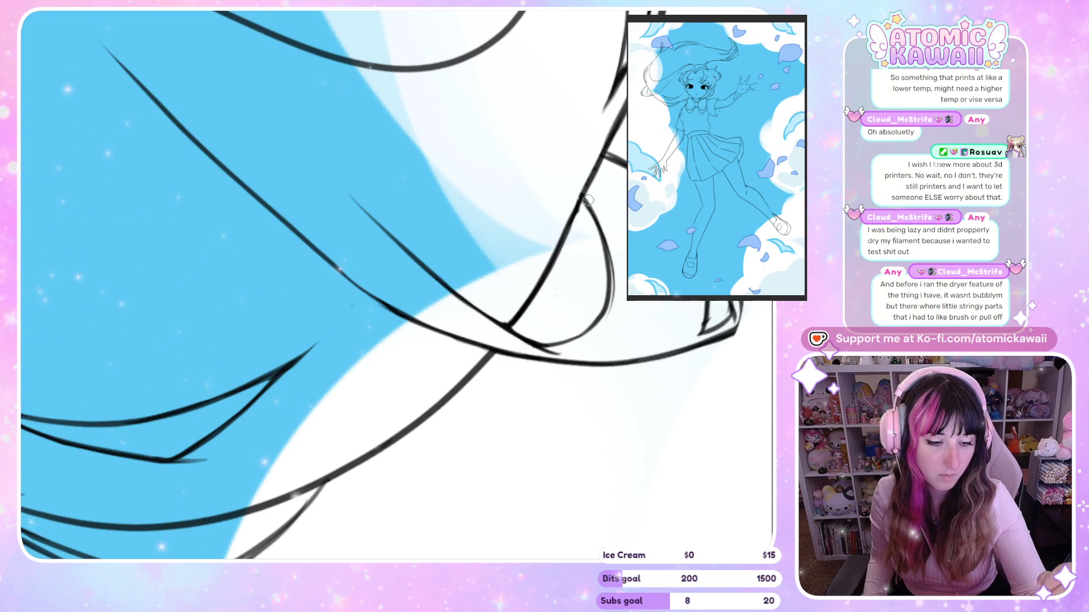
{"action": "key", "text": "h"}
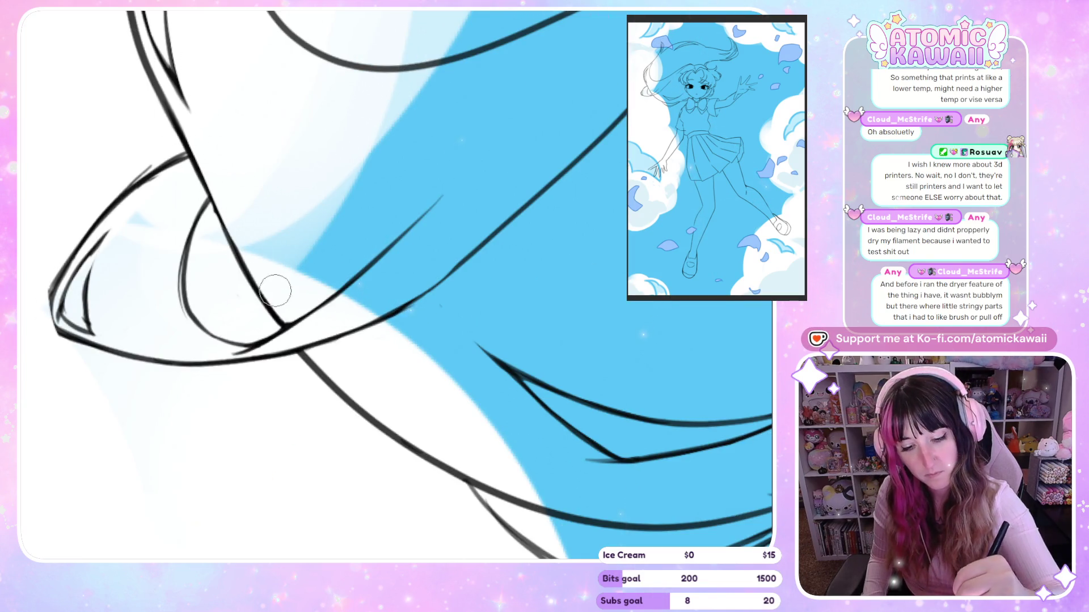
{"action": "key", "text": "h"}
{"action": "key", "text": "ctrl+minus"}
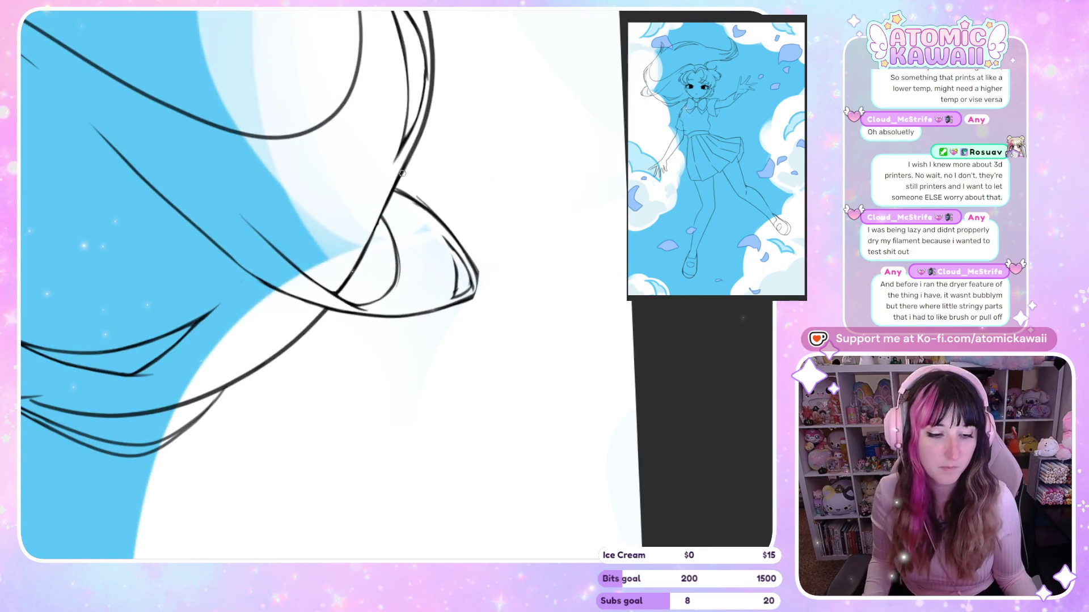
{"action": "key", "text": "ctrl+minus"}
{"action": "key", "text": "h"}
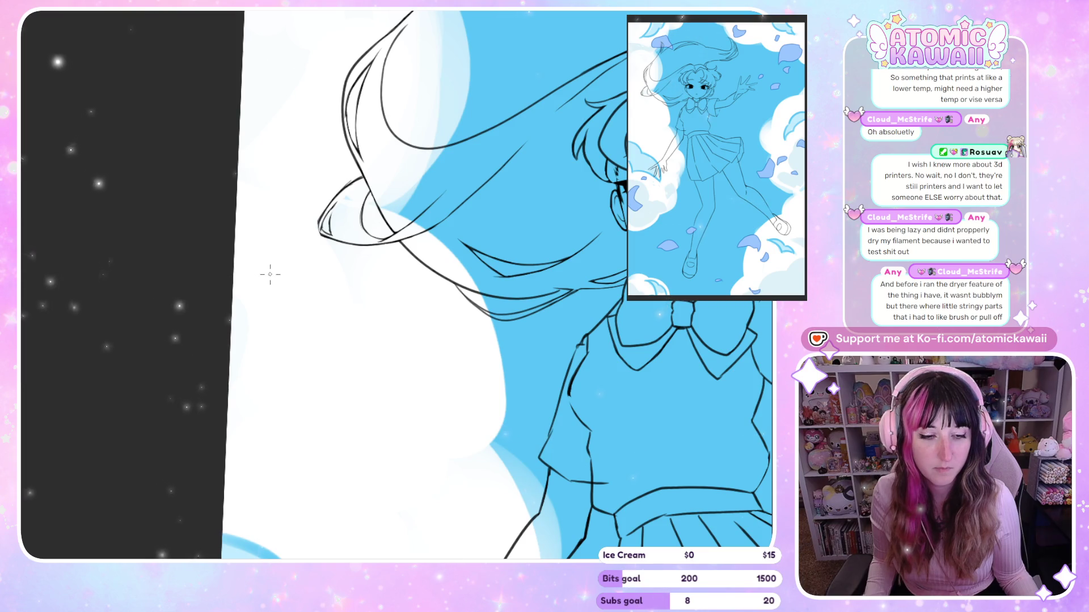
Step: Zoom in and out around the hair near the face and collar to review the strand lines
{"action": "scroll", "coordinate": [259, 131], "scroll_direction": "up", "scroll_amount": 5}
{"action": "scroll", "coordinate": [260, 132], "scroll_direction": "up", "scroll_amount": 1}
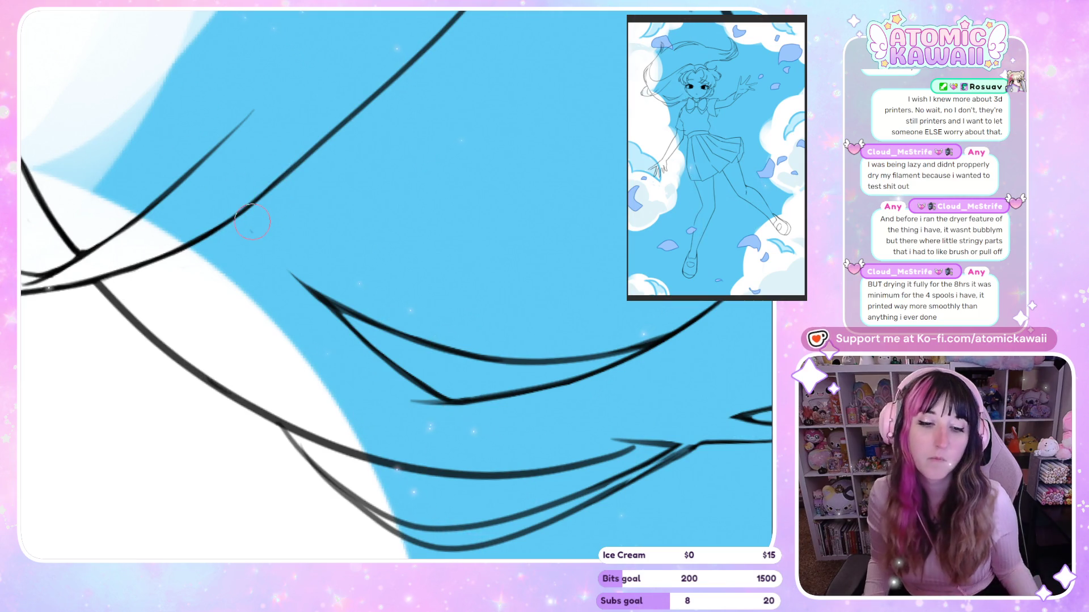
{"action": "scroll", "coordinate": [254, 298], "scroll_direction": "down", "scroll_amount": 3}
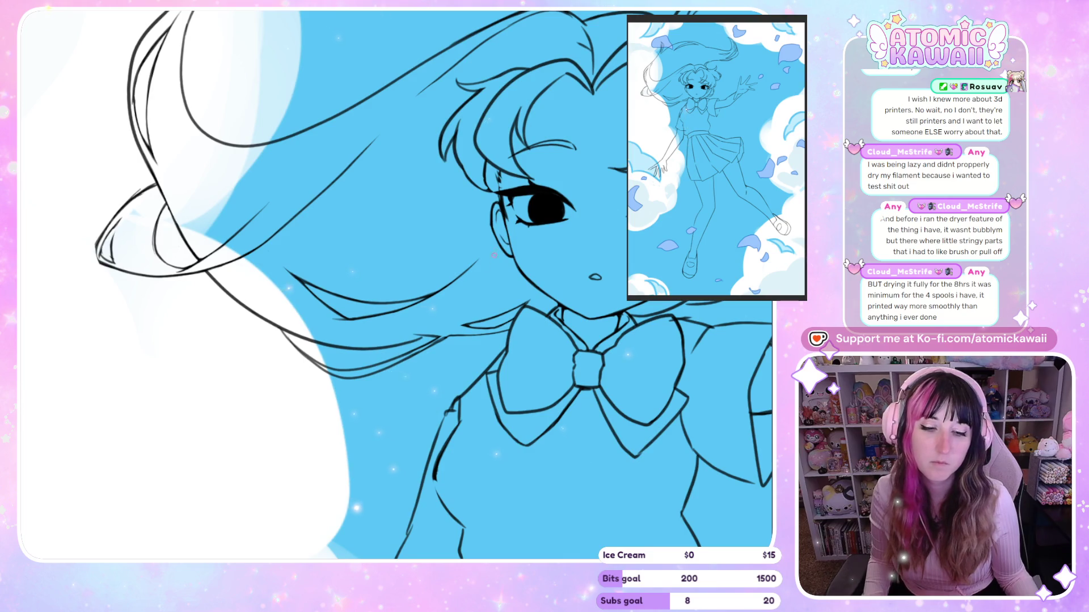
{"action": "scroll", "coordinate": [301, 299], "scroll_direction": "up", "scroll_amount": 2}
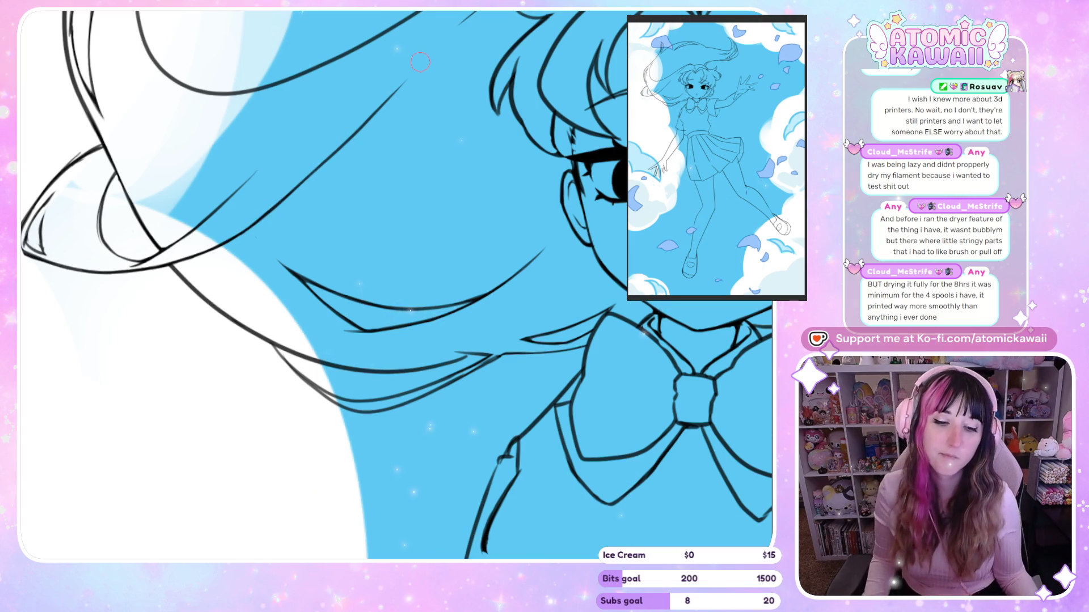
{"action": "scroll", "coordinate": [420, 61], "scroll_direction": "down", "scroll_amount": 2}
{"action": "scroll", "coordinate": [420, 61], "scroll_direction": "down", "scroll_amount": 2}
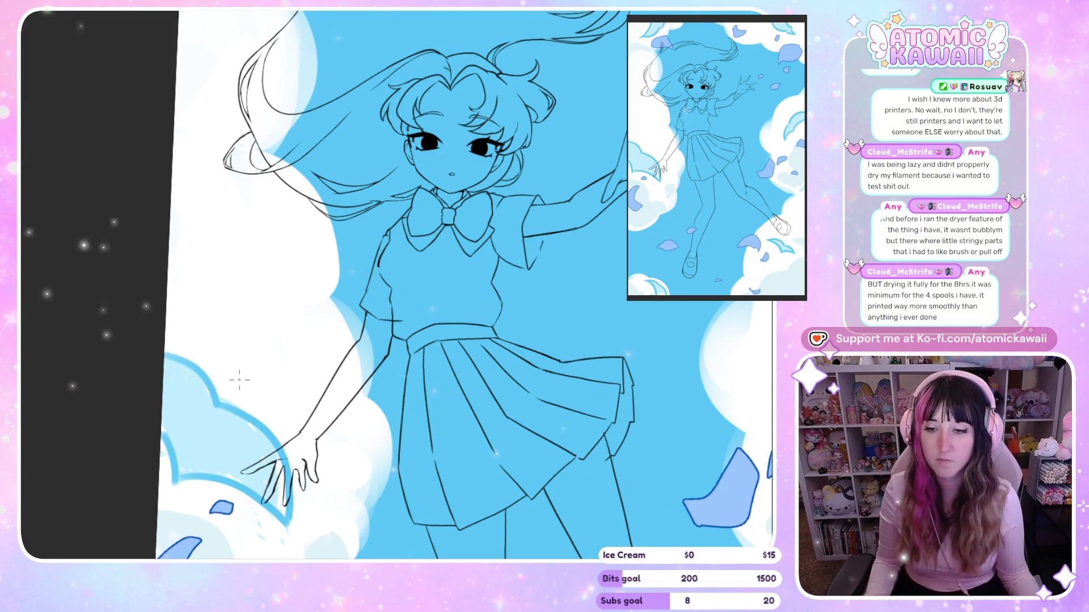
{"action": "scroll", "coordinate": [238, 380], "scroll_direction": "down", "scroll_amount": 3}
{"action": "scroll", "coordinate": [344, 148], "scroll_direction": "up", "scroll_amount": 5}
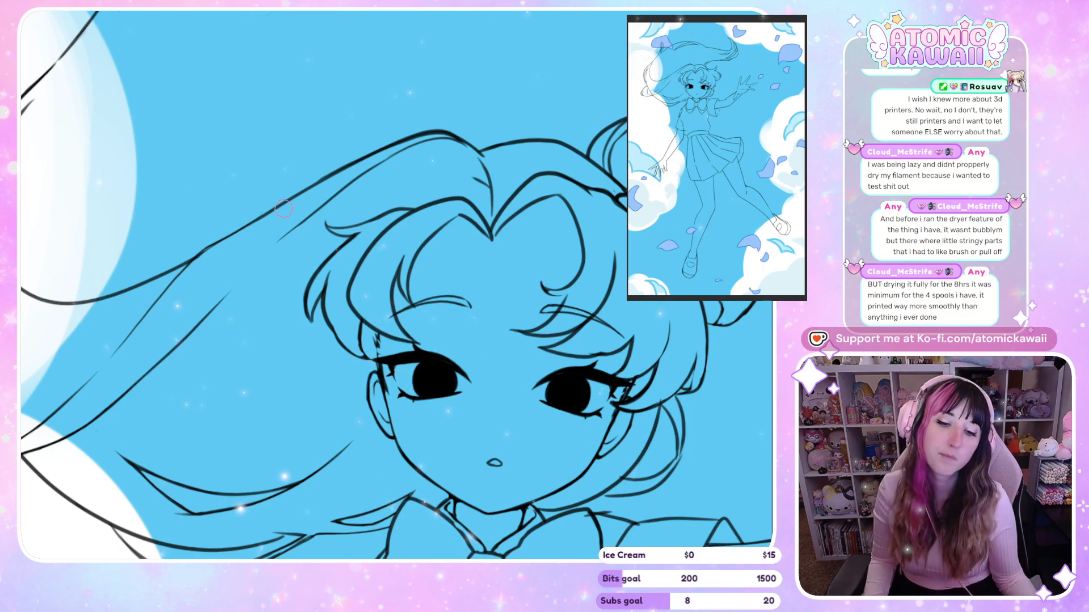
Step: Zoom in on the left hair and mirror the view to check proportions
{"action": "scroll", "coordinate": [283, 209], "scroll_direction": "down", "scroll_amount": 5}
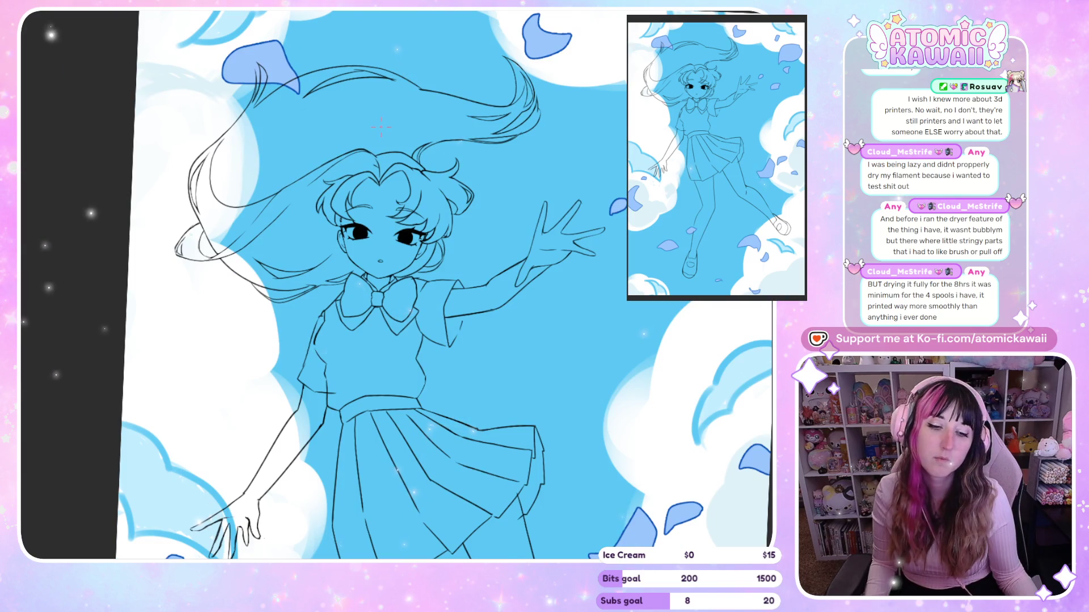
{"action": "scroll", "coordinate": [241, 217], "scroll_direction": "up", "scroll_amount": 4}
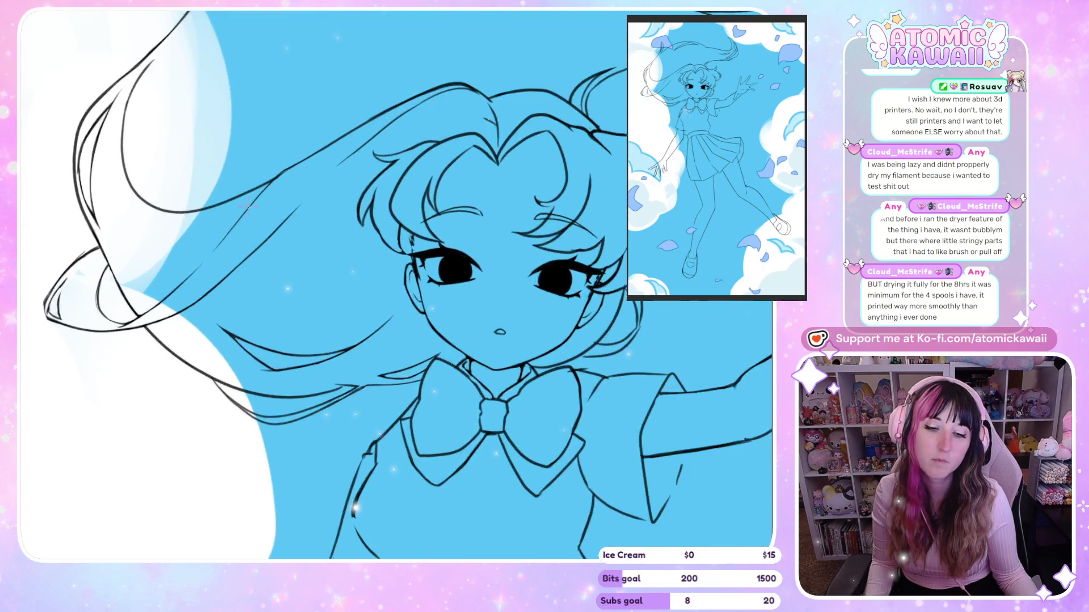
{"action": "scroll", "coordinate": [241, 217], "scroll_direction": "up", "scroll_amount": 1}
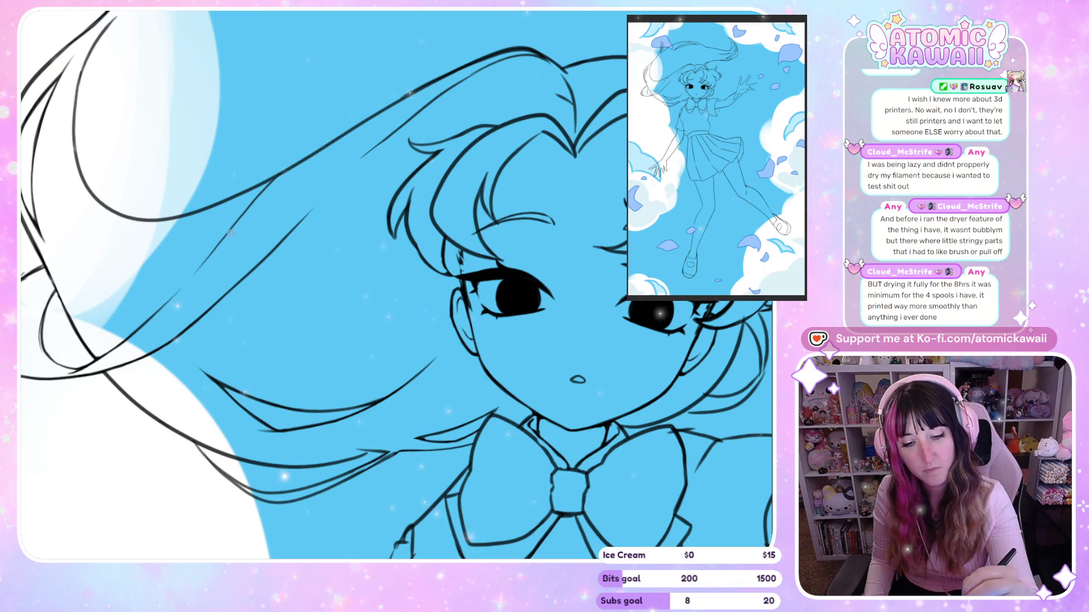
{"action": "key", "text": "h"}
{"action": "key", "text": "h"}
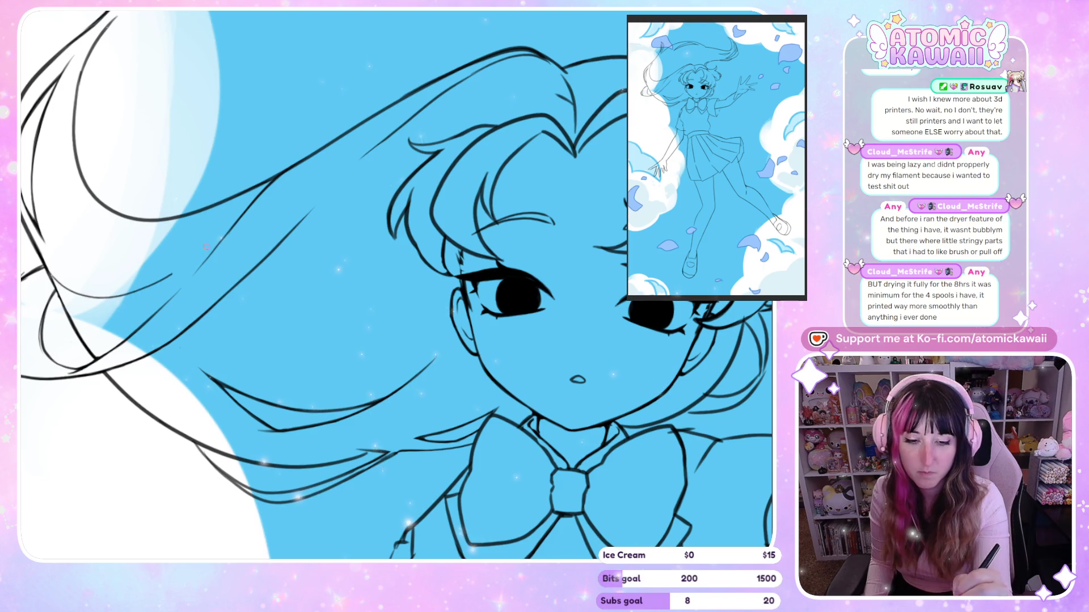
{"action": "key", "text": "h"}
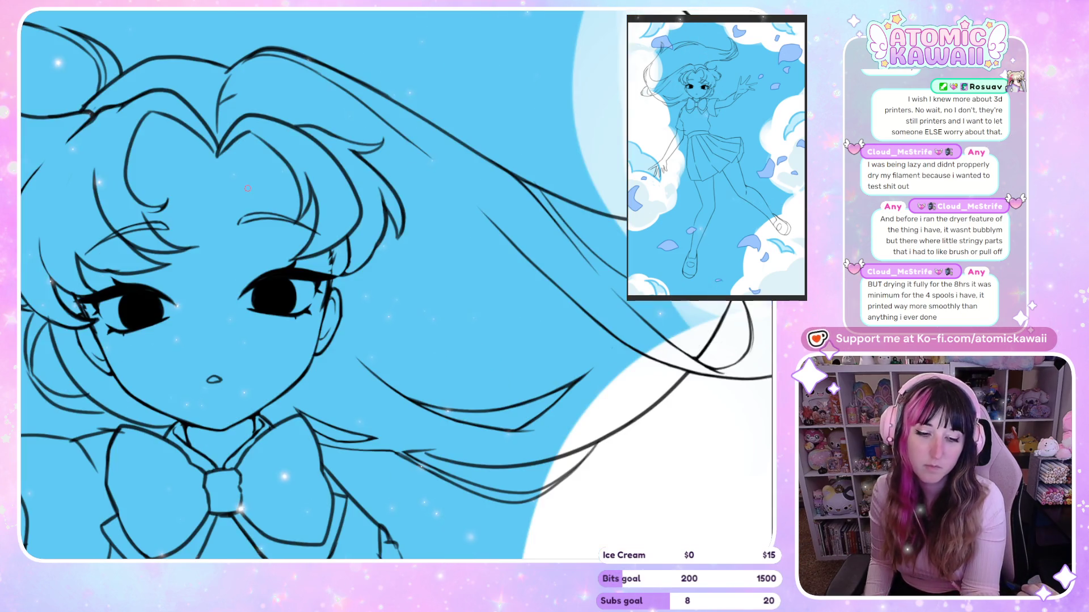
{"action": "key", "text": "h"}
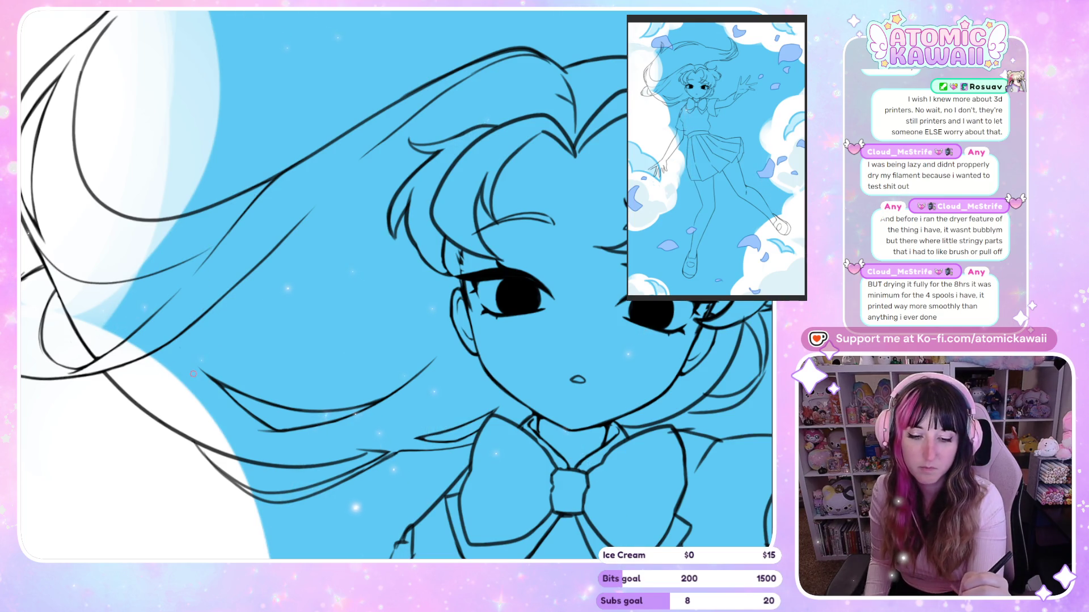
Step: Replace the faint stroke with a thin hair strand flowing up-right, redrawing it once
{"action": "key", "text": "ctrl+z"}
{"action": "left_click_drag", "start_coordinate": [68, 259], "coordinate": [217, 202]}
{"action": "key", "text": "h"}
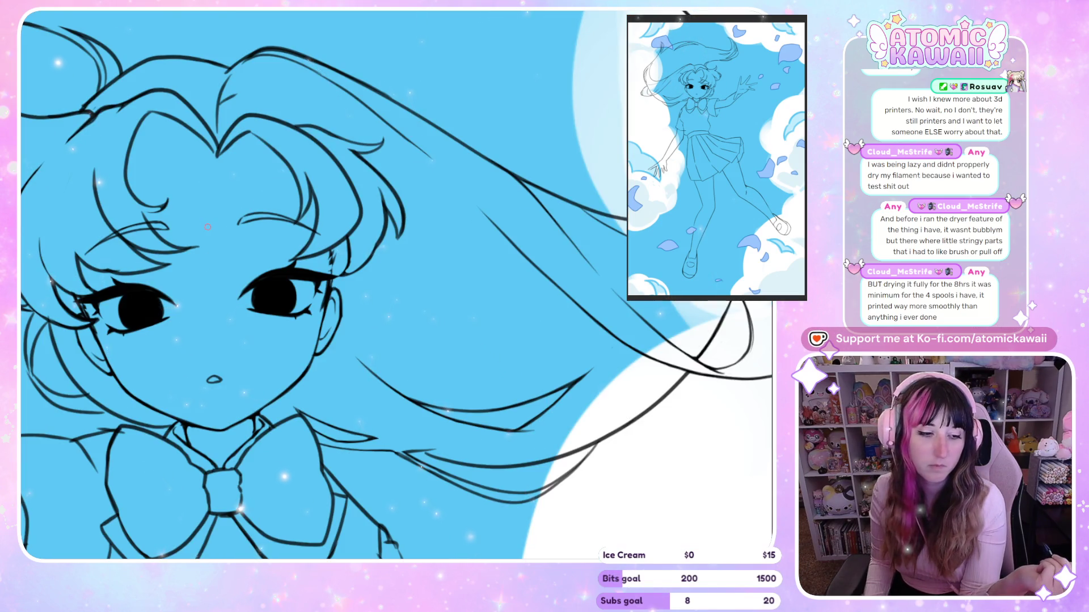
{"action": "key", "text": "h"}
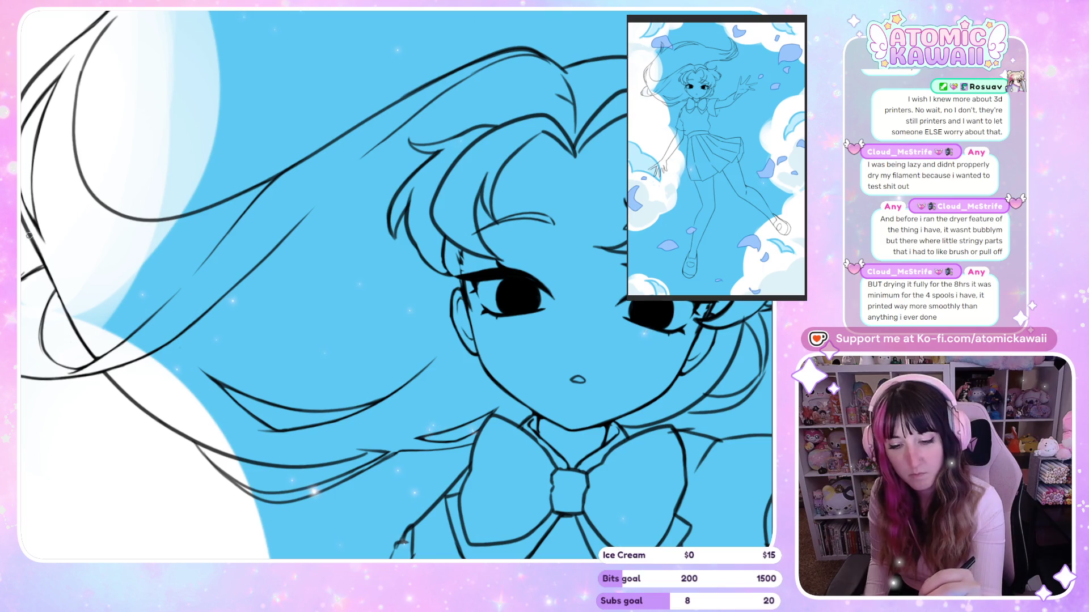
{"action": "key", "text": "ctrl+z"}
{"action": "left_click_drag", "start_coordinate": [88, 256], "coordinate": [181, 230]}
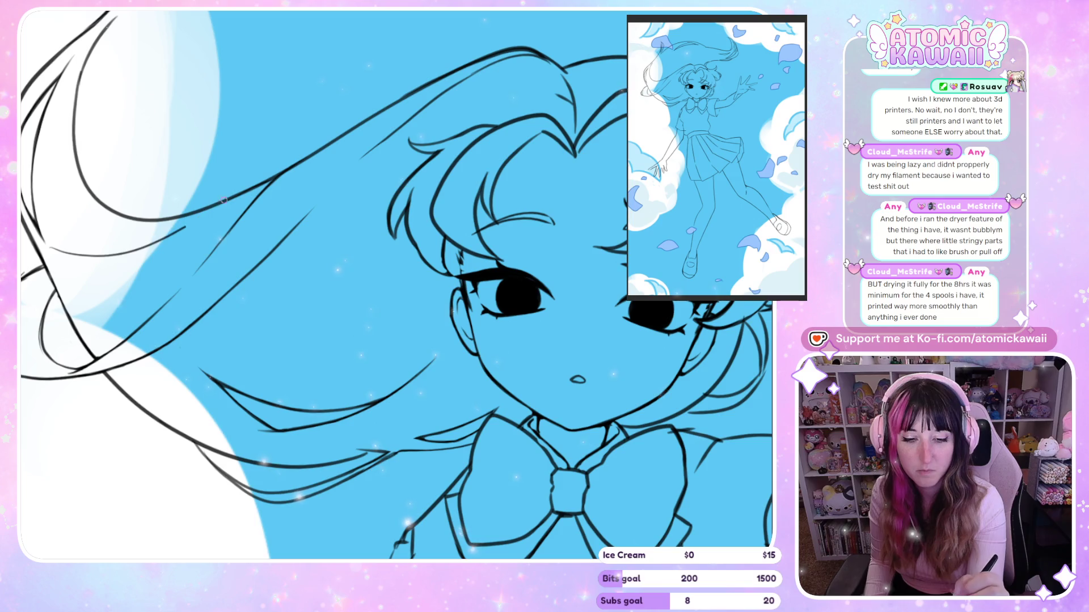
Step: Mirror-check the new strand, zoom out to the torso and skirt, then zoom in on the face
{"action": "key", "text": "h"}
{"action": "key", "text": "ctrl+minus"}
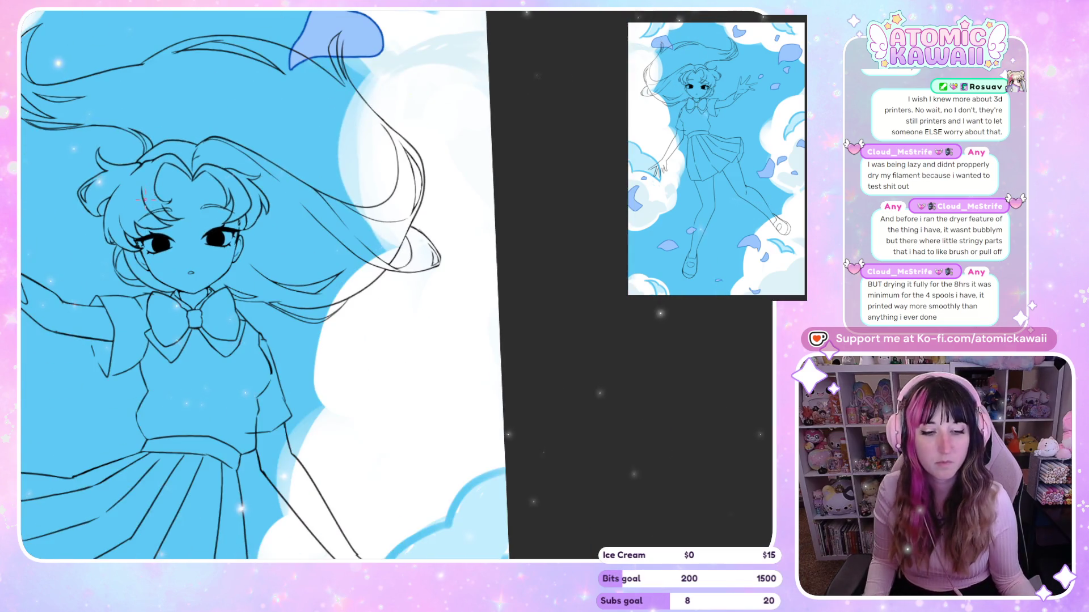
{"action": "key", "text": "h"}
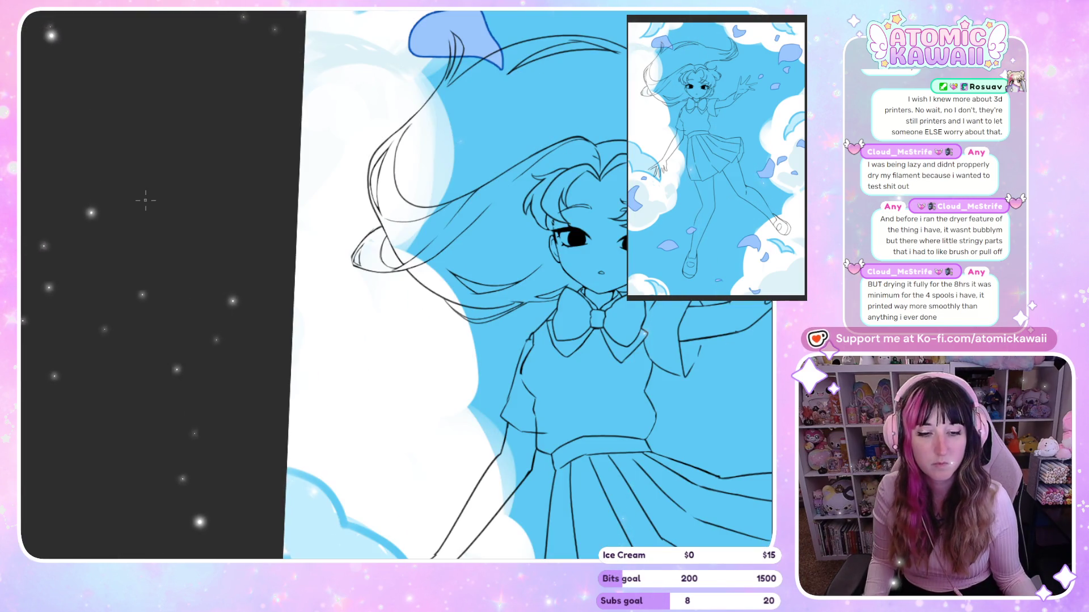
{"action": "key", "text": "ctrl+minus"}
{"action": "key", "text": "ctrl+plus"}
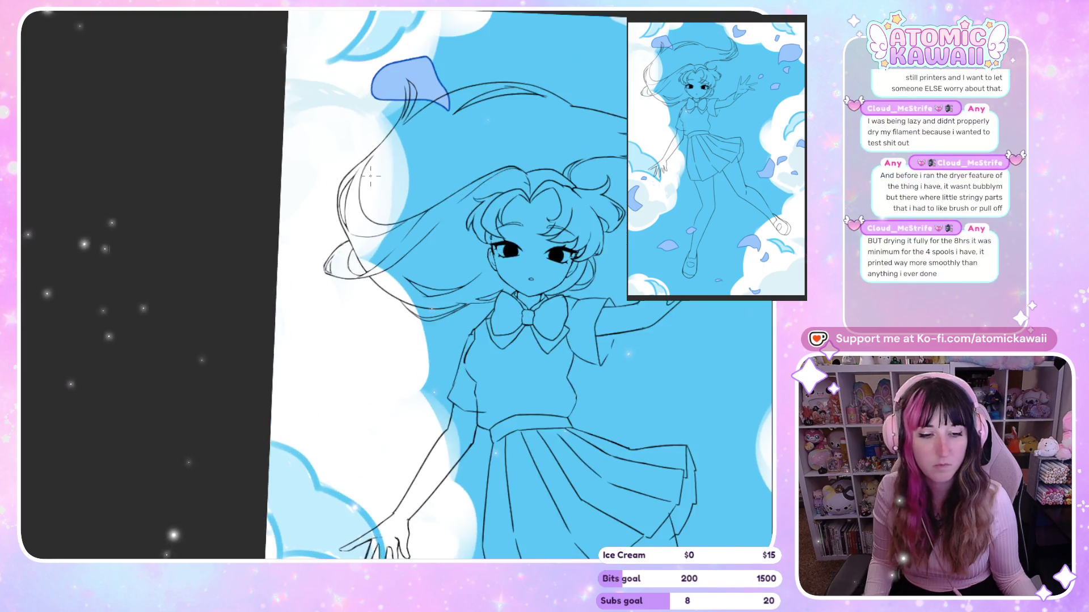
{"action": "key", "text": "ctrl+plus"}
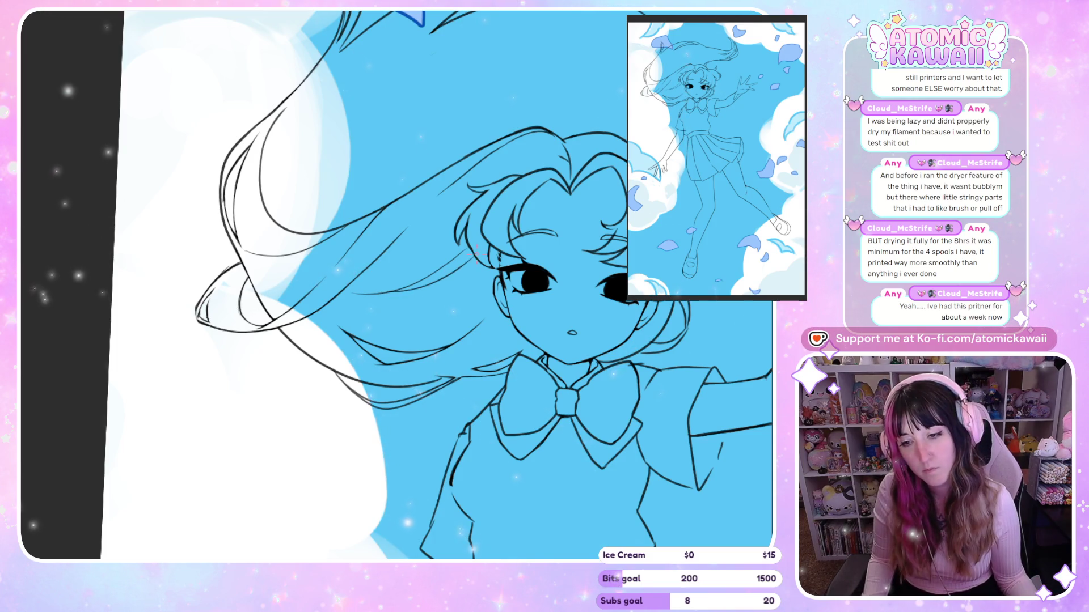
{"action": "scroll", "coordinate": [474, 254], "scroll_direction": "down", "scroll_amount": 5}
{"action": "scroll", "coordinate": [176, 346], "scroll_direction": "down", "scroll_amount": 3}
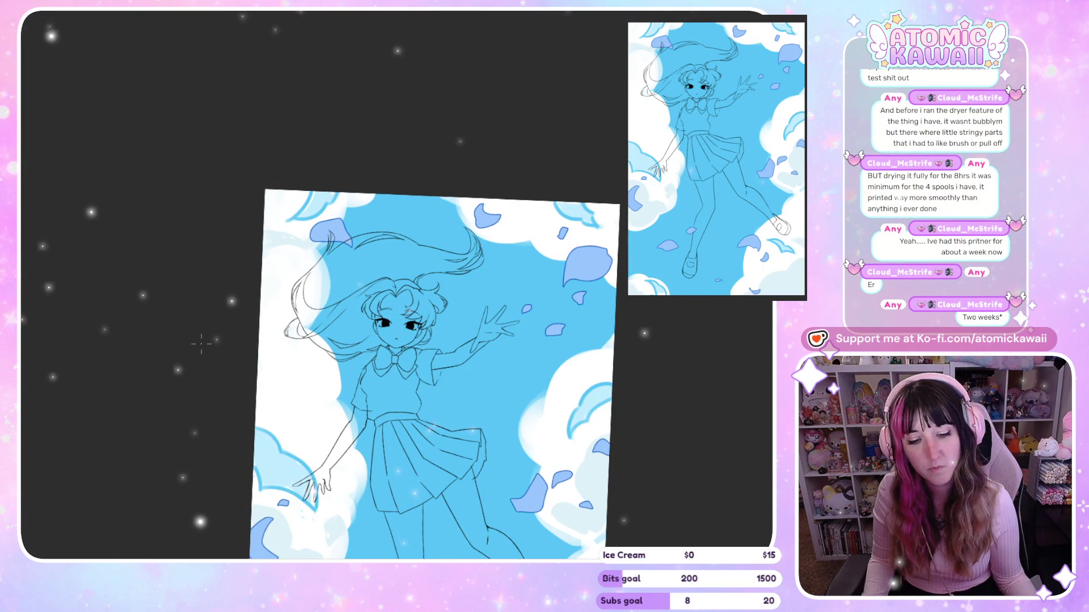
{"action": "scroll", "coordinate": [201, 343], "scroll_direction": "up", "scroll_amount": 3}
{"action": "scroll", "coordinate": [526, 322], "scroll_direction": "up", "scroll_amount": 2}
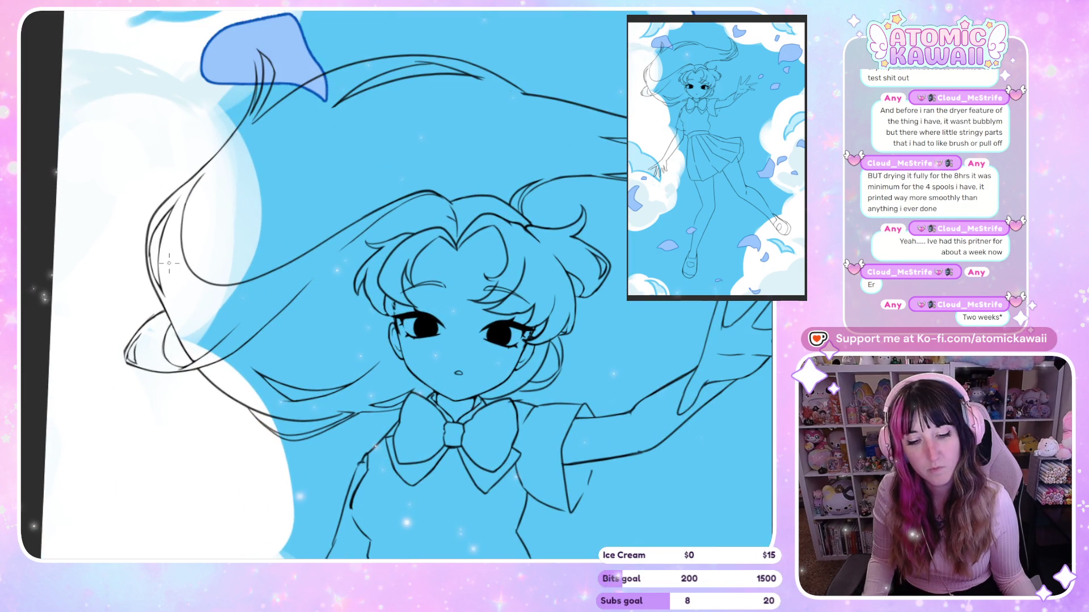
{"action": "scroll", "coordinate": [169, 263], "scroll_direction": "down", "scroll_amount": 5}
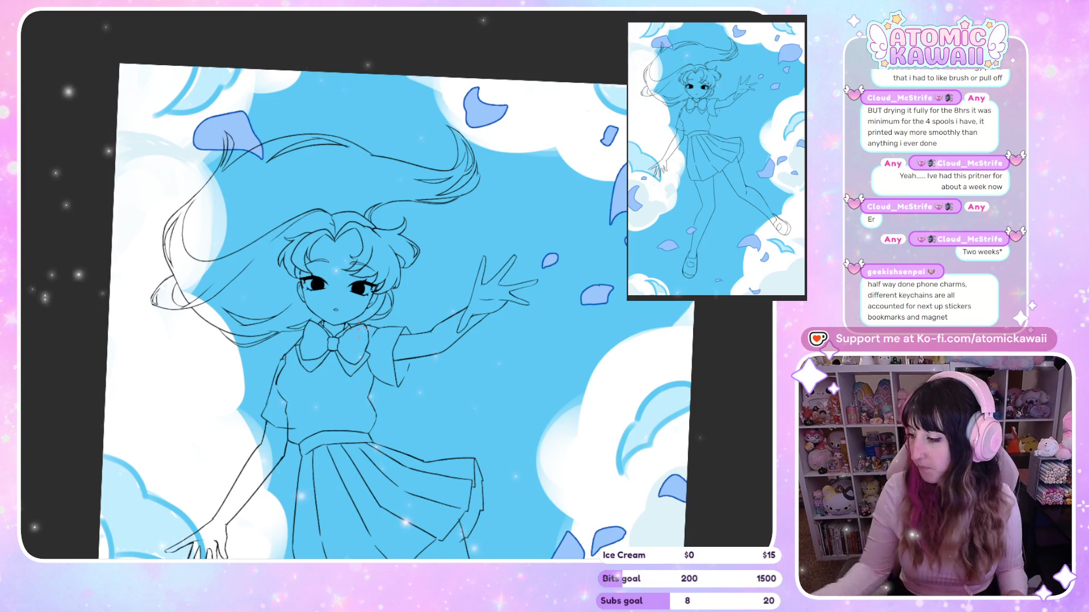
{"action": "scroll", "coordinate": [359, 329], "scroll_direction": "down", "scroll_amount": 5}
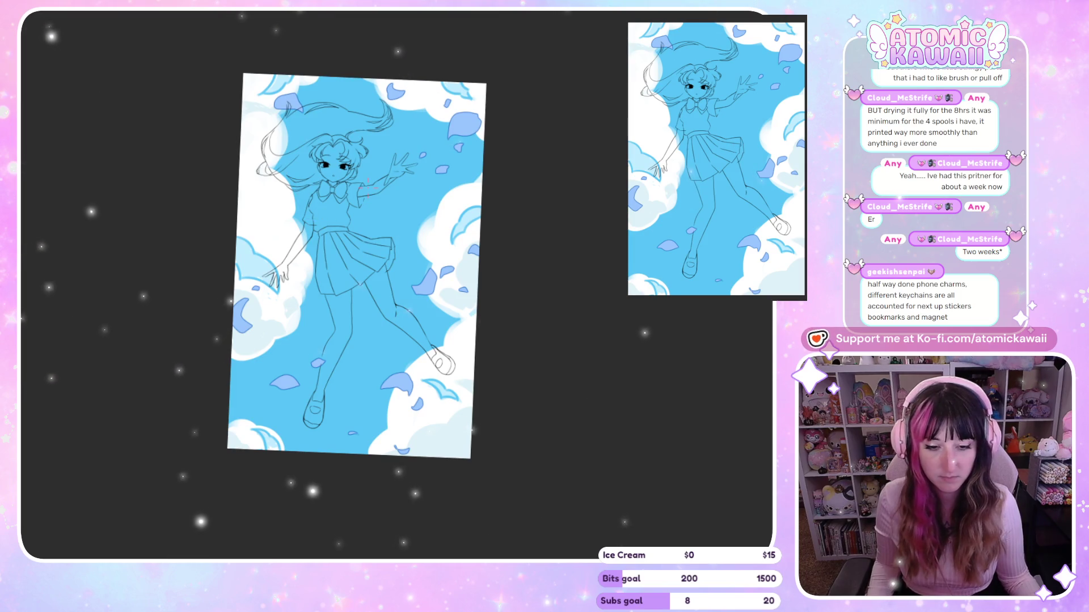
{"action": "scroll", "coordinate": [284, 189], "scroll_direction": "up", "scroll_amount": 5}
{"action": "scroll", "coordinate": [382, 58], "scroll_direction": "up", "scroll_amount": 3}
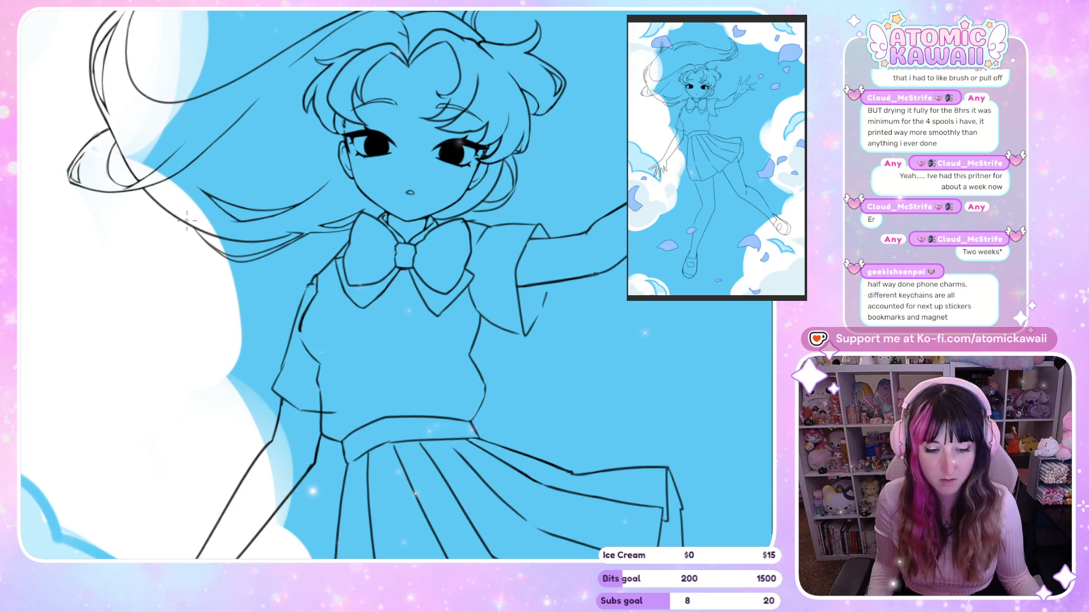
Step: Mirror the canvas view horizontally to check the lineart
{"action": "scroll", "coordinate": [186, 220], "scroll_direction": "down", "scroll_amount": 2}
{"action": "scroll", "coordinate": [175, 284], "scroll_direction": "up", "scroll_amount": 5}
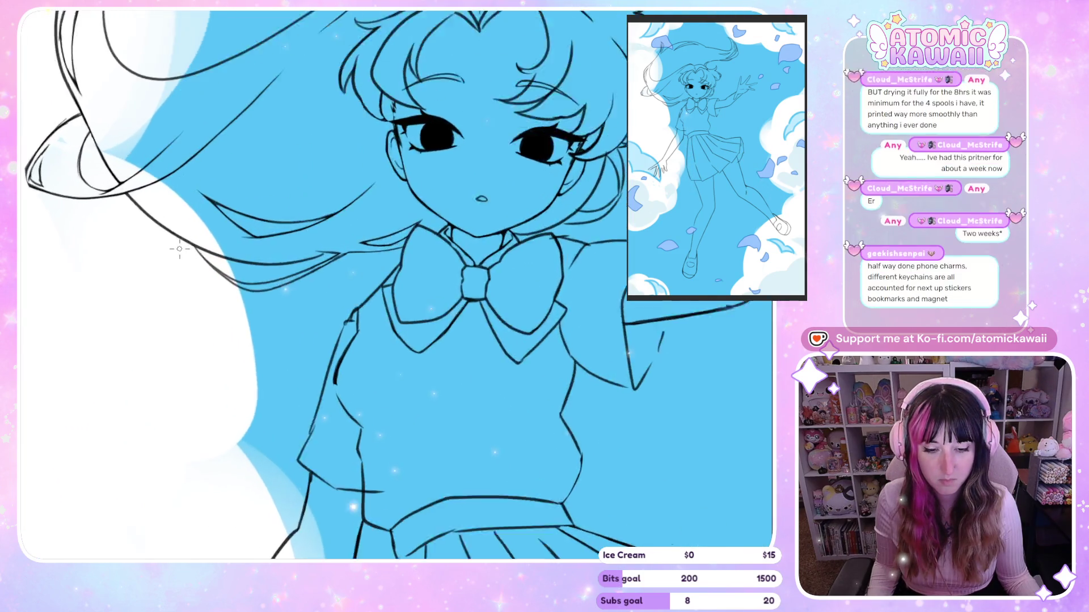
{"action": "scroll", "coordinate": [357, 210], "scroll_direction": "up", "scroll_amount": 2}
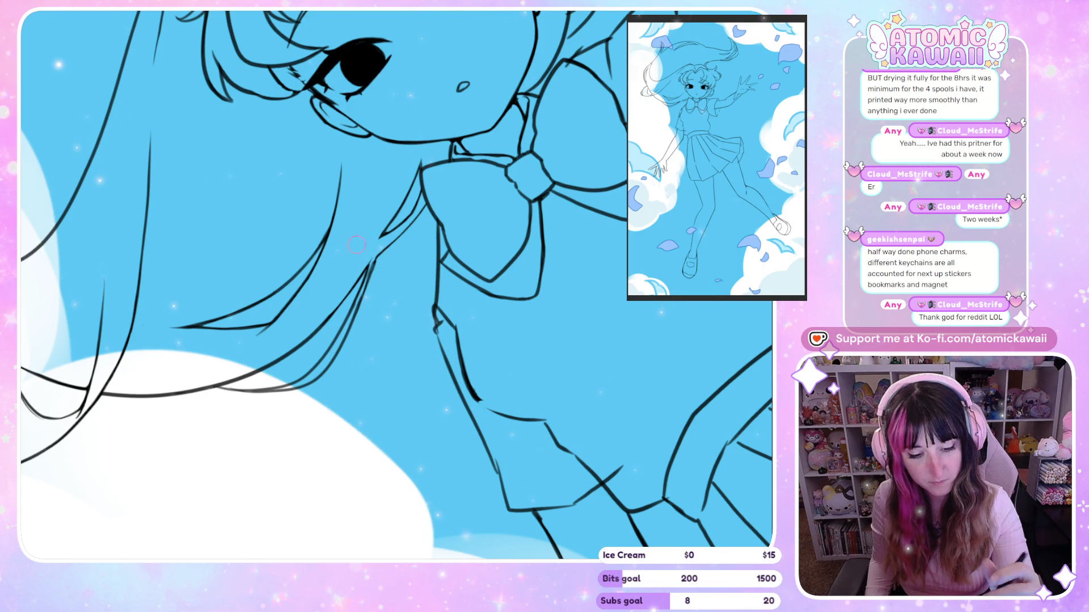
{"action": "key", "text": "m"}
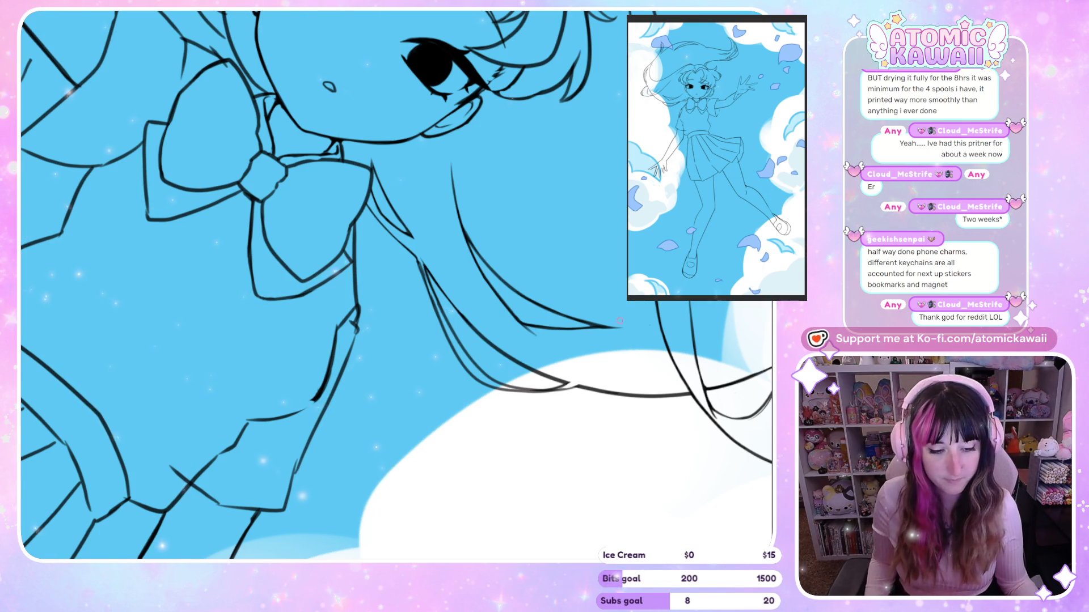
{"action": "scroll", "coordinate": [389, 428], "scroll_direction": "down", "scroll_amount": 3}
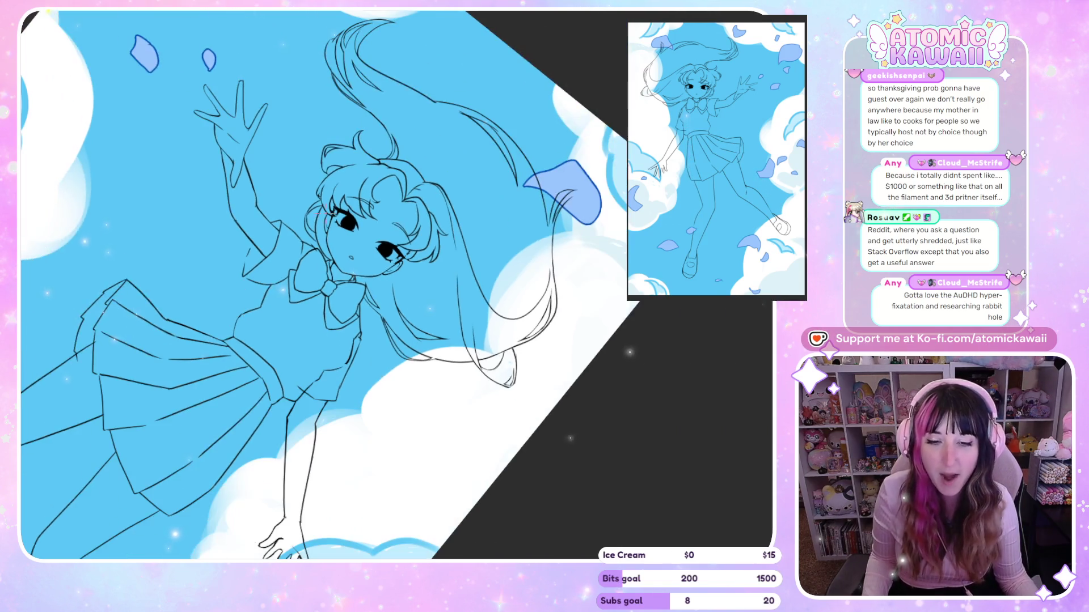
Step: Tilt the canvas view by rotating it, then zoom in slightly
{"action": "key", "text": "ctrl+minus"}
{"action": "key", "text": "minus"}
{"action": "key", "text": "minus"}
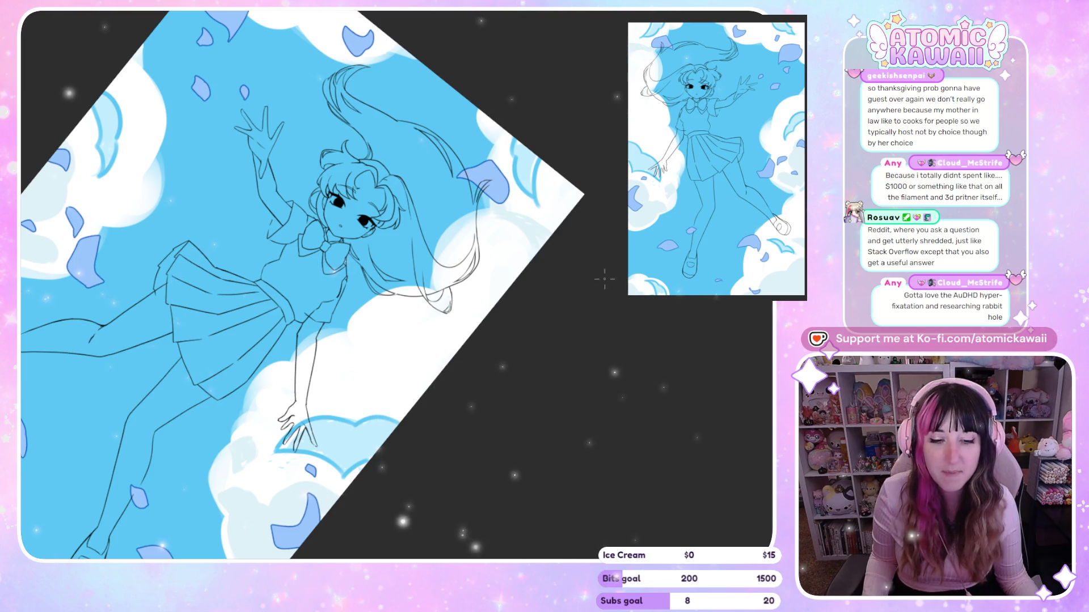
{"action": "key", "text": "ctrl+plus"}
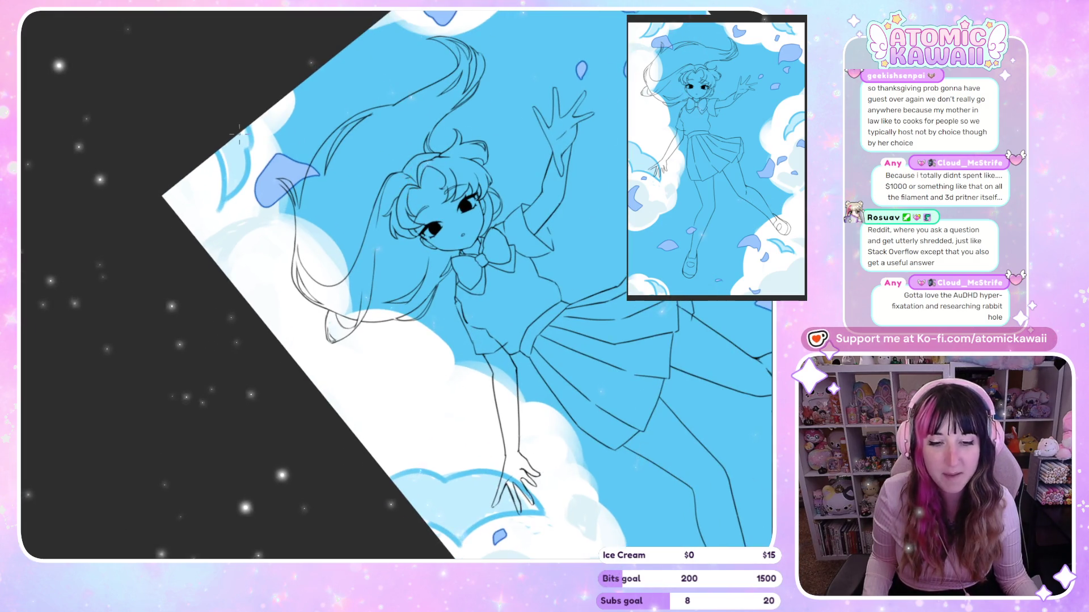
Step: Zoom in on the flowing hair tip and check its curve with repeated mirrored views
{"action": "scroll", "coordinate": [267, 193], "scroll_direction": "up", "scroll_amount": 3}
{"action": "scroll", "coordinate": [266, 192], "scroll_direction": "up", "scroll_amount": 3}
{"action": "scroll", "coordinate": [267, 193], "scroll_direction": "up", "scroll_amount": 3}
{"action": "scroll", "coordinate": [330, 355], "scroll_direction": "down", "scroll_amount": 3}
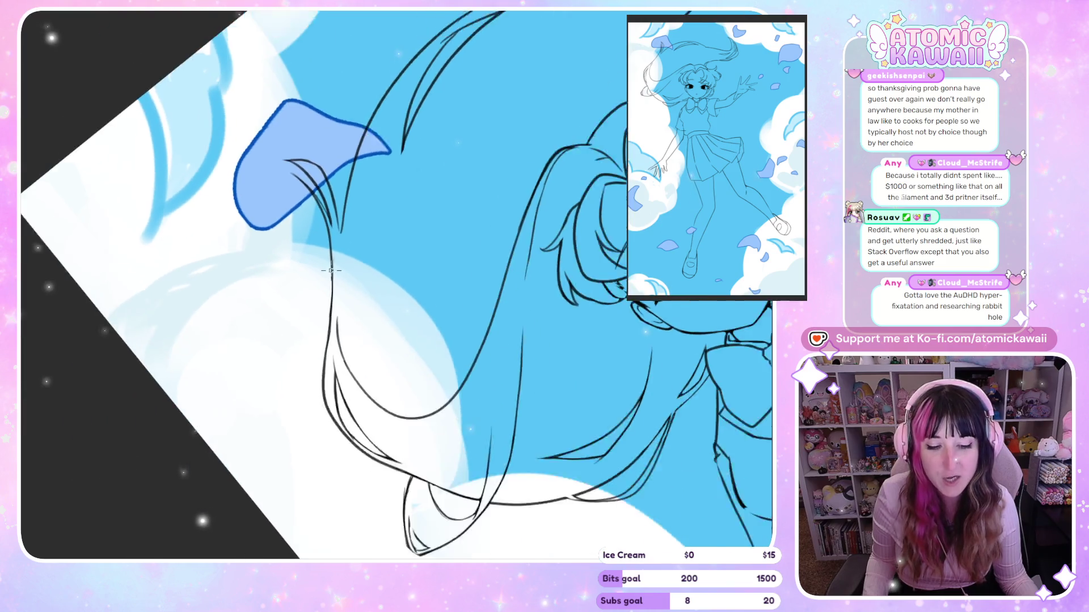
{"action": "scroll", "coordinate": [389, 469], "scroll_direction": "up", "scroll_amount": 2}
{"action": "scroll", "coordinate": [379, 465], "scroll_direction": "up", "scroll_amount": 2}
{"action": "key", "text": "h"}
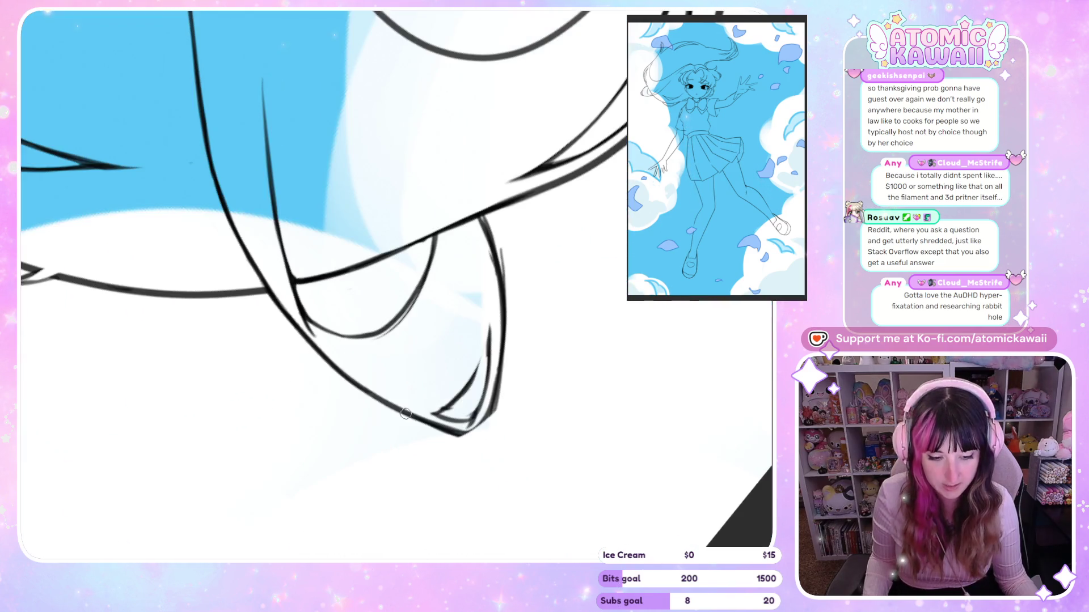
{"action": "key", "text": "h"}
{"action": "key", "text": "h"}
{"action": "key", "text": "h"}
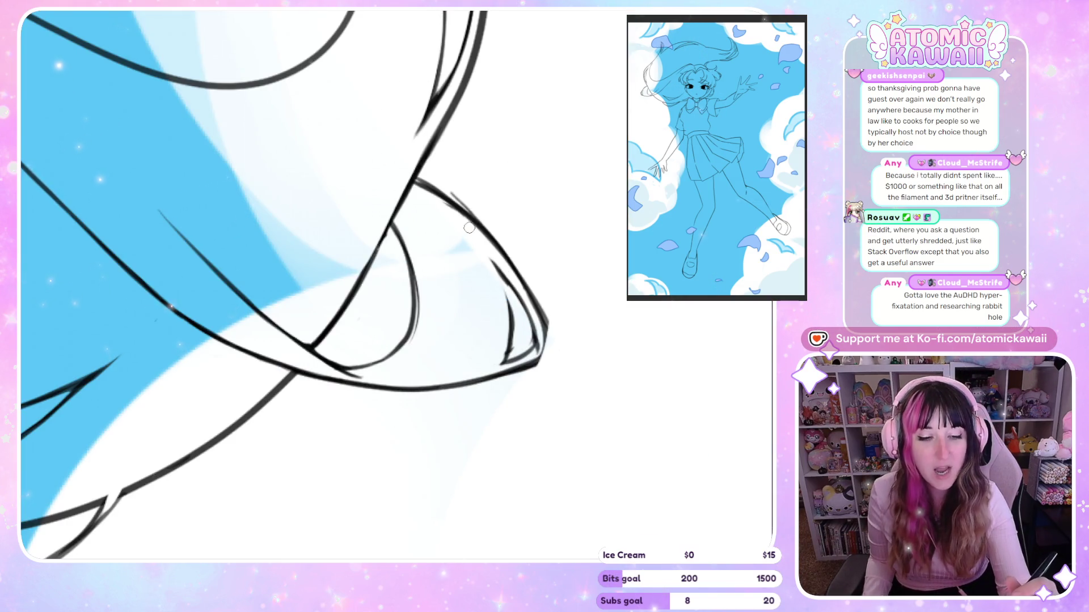
{"action": "key", "text": "h"}
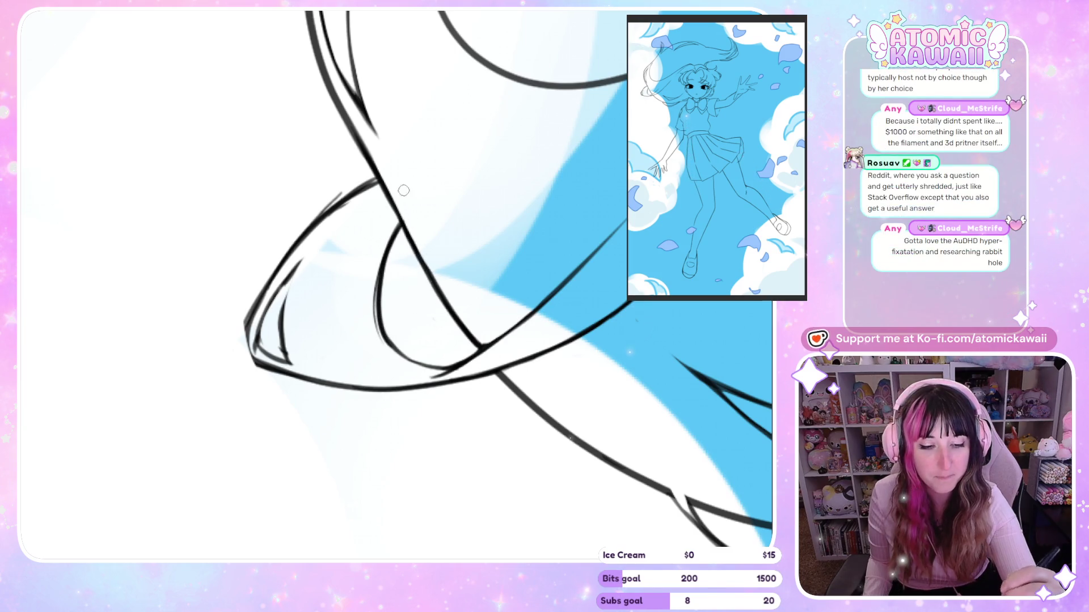
{"action": "key", "text": "h"}
{"action": "key", "text": "h"}
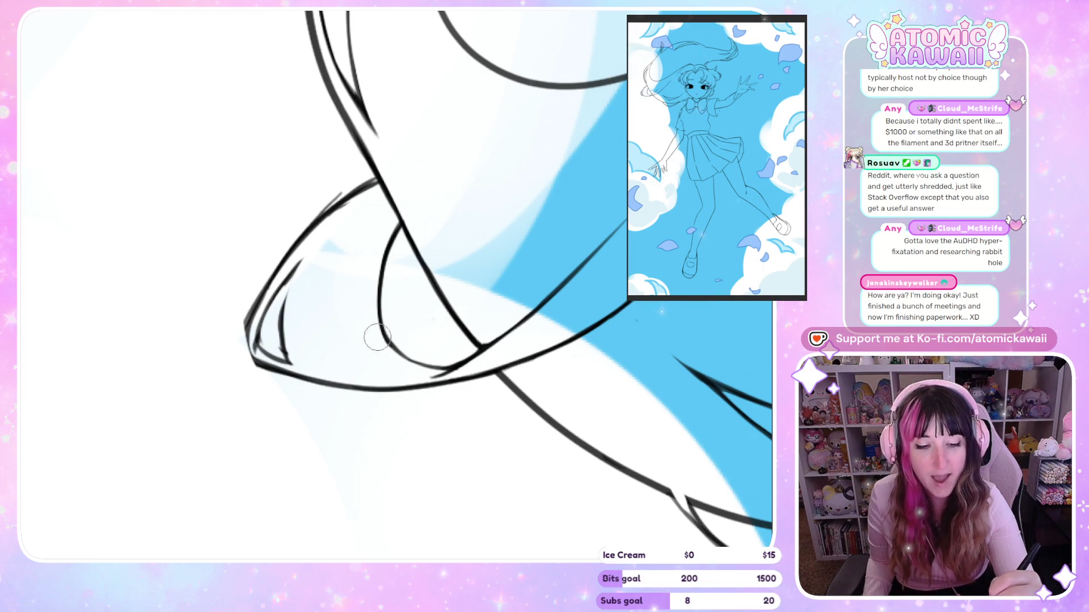
{"action": "key", "text": "h"}
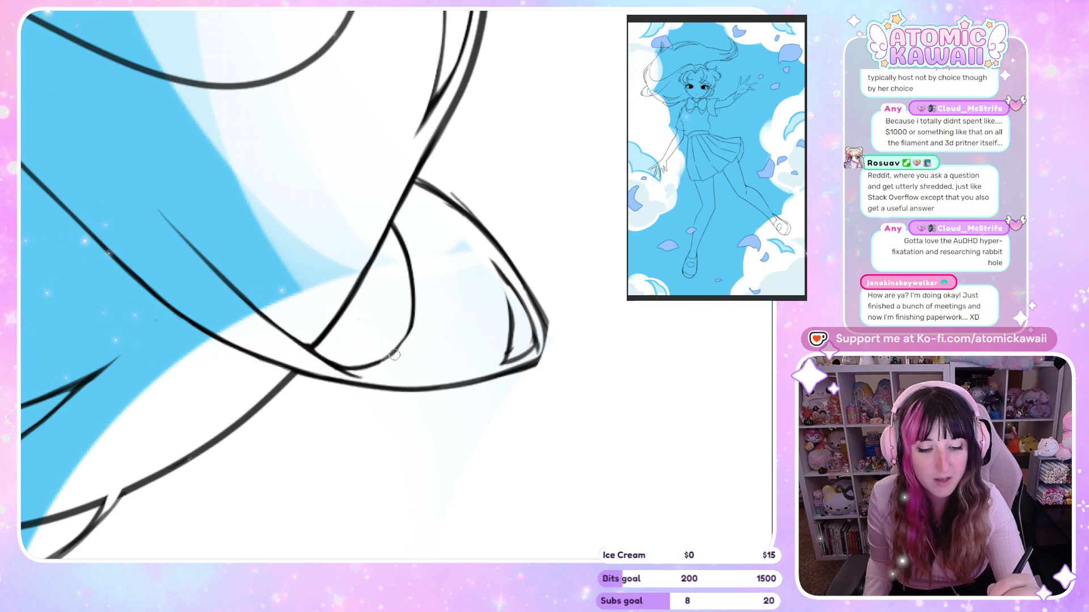
{"action": "key", "text": "h"}
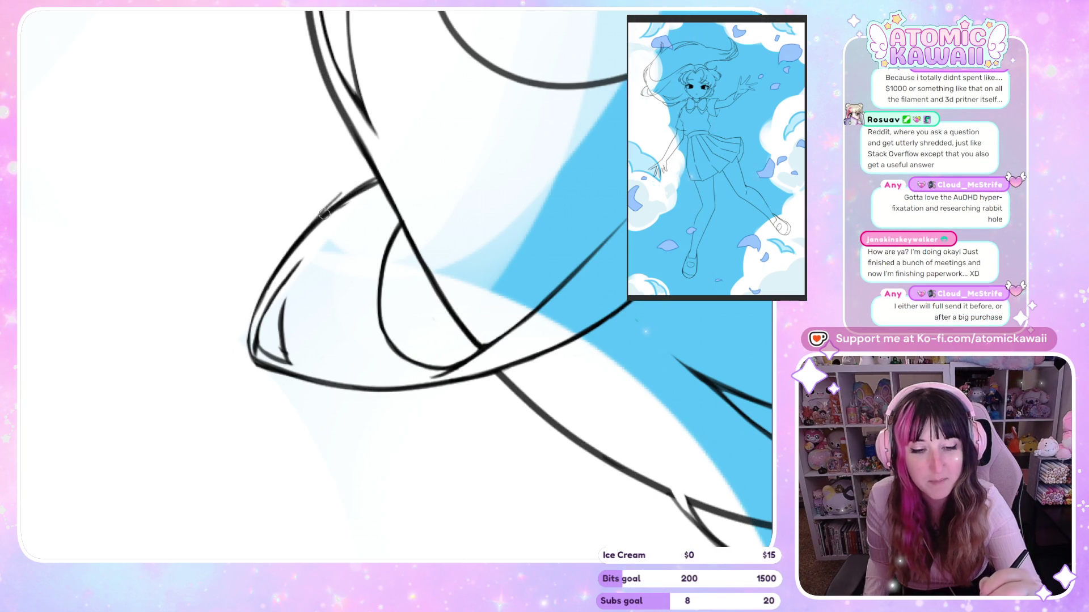
Step: Erase the stray sketch marks at the hair tip and ink a thin inner strand line
{"action": "left_click_drag", "start_coordinate": [290, 239], "coordinate": [332, 211]}
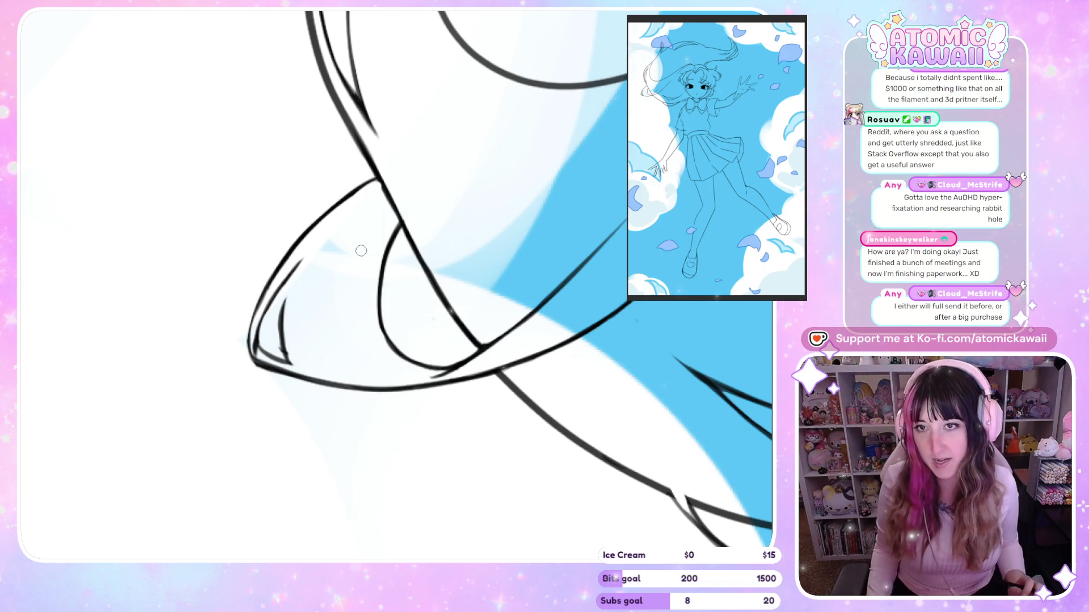
{"action": "left_click_drag", "start_coordinate": [347, 13], "coordinate": [370, 124]}
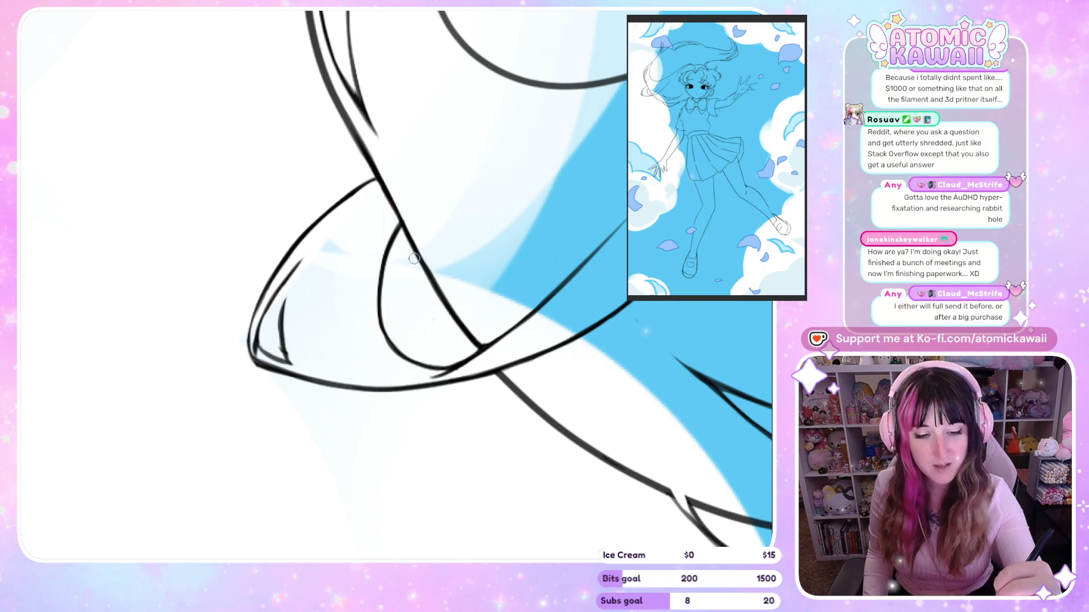
{"action": "key", "text": "h"}
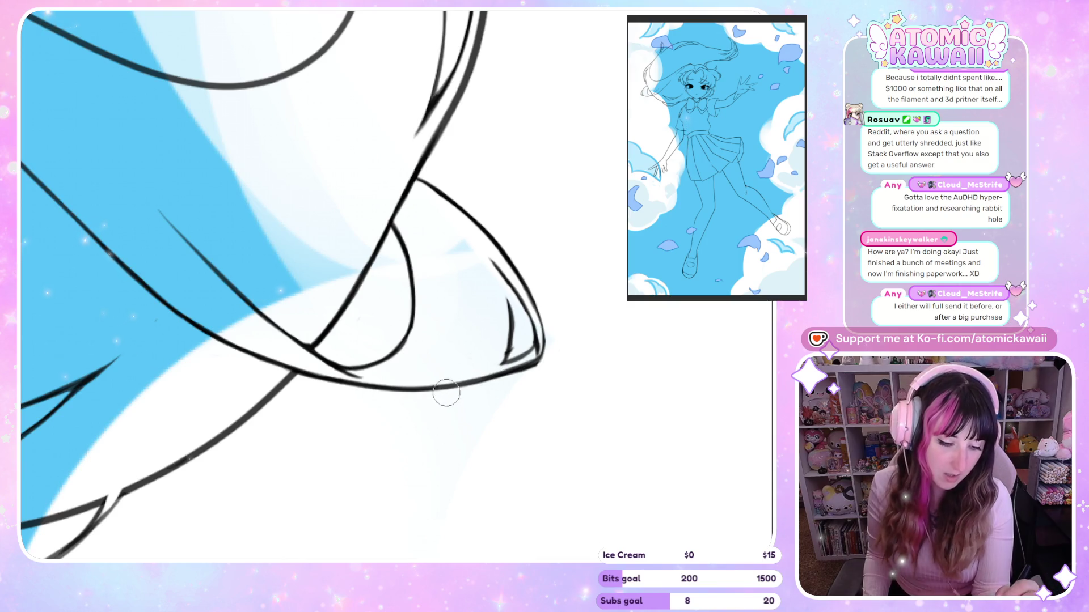
{"action": "key", "text": "h"}
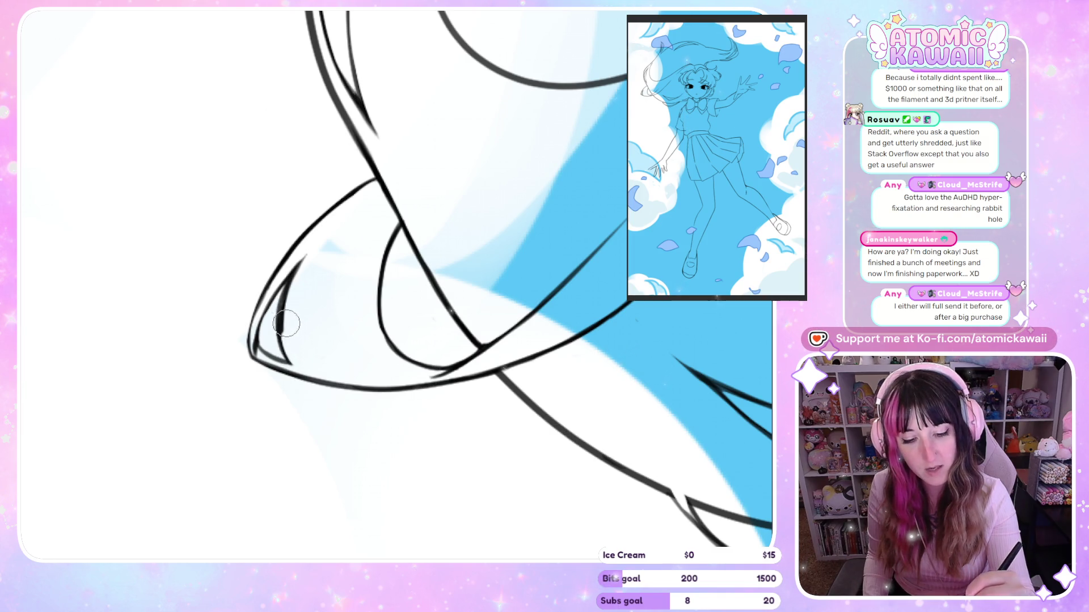
{"action": "scroll", "coordinate": [202, 258], "scroll_direction": "down", "scroll_amount": 3}
Step: Ink a short line beside the girl's eye and check the face in a mirrored view
{"action": "scroll", "coordinate": [202, 258], "scroll_direction": "down", "scroll_amount": 3}
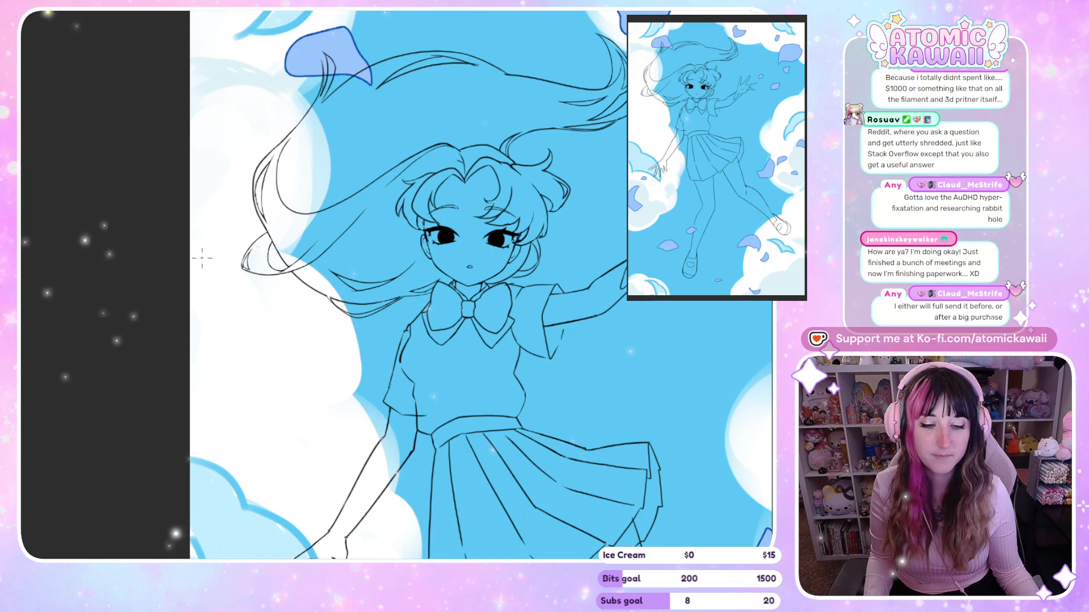
{"action": "scroll", "coordinate": [306, 328], "scroll_direction": "up", "scroll_amount": 2}
{"action": "scroll", "coordinate": [306, 328], "scroll_direction": "up", "scroll_amount": 2}
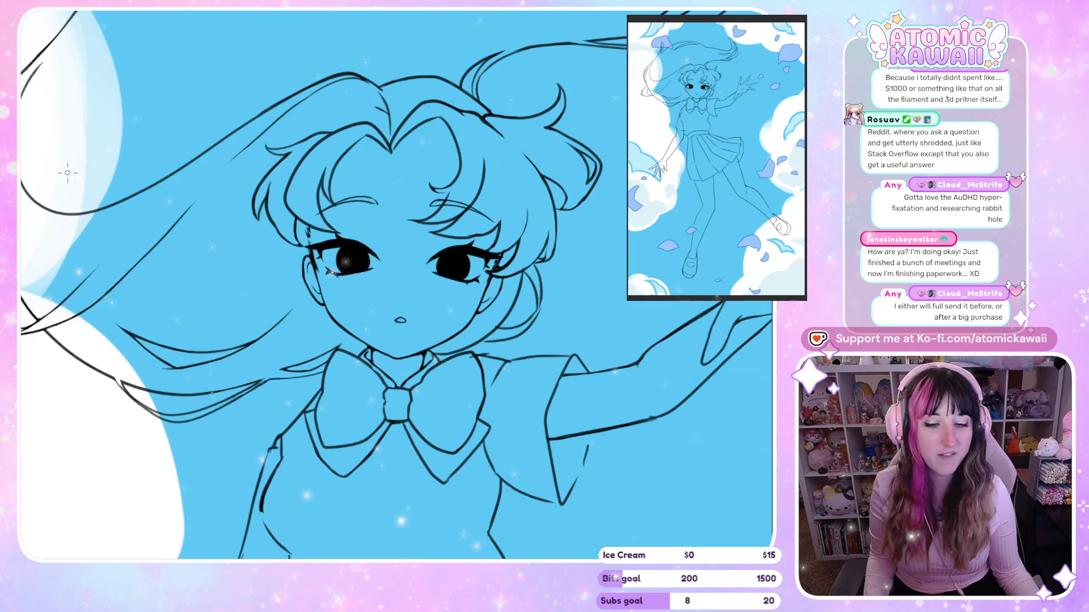
{"action": "scroll", "coordinate": [307, 328], "scroll_direction": "down", "scroll_amount": 2}
{"action": "scroll", "coordinate": [326, 313], "scroll_direction": "up", "scroll_amount": 2}
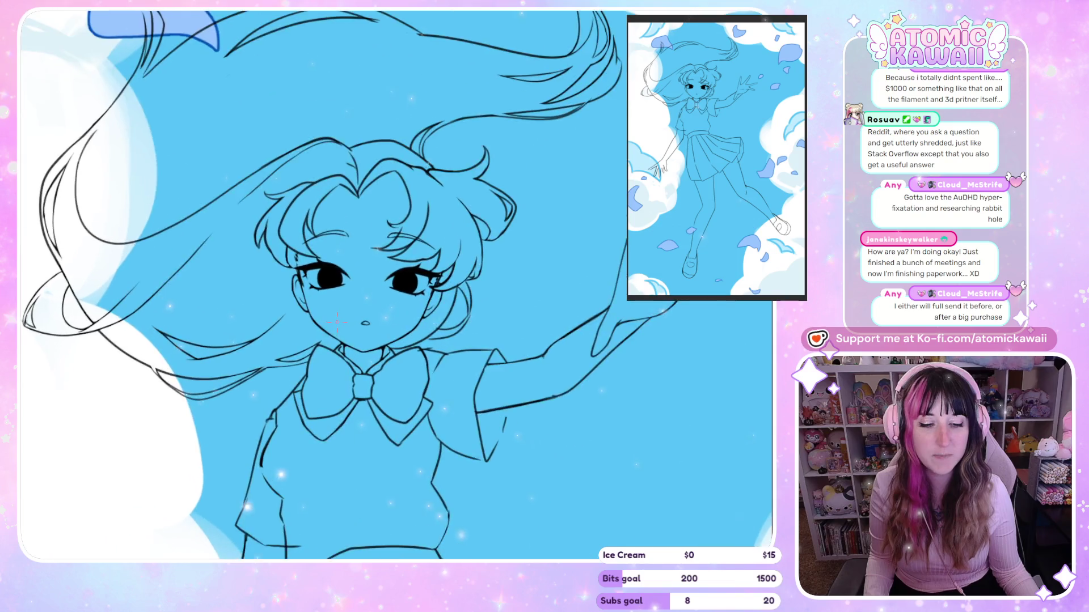
{"action": "scroll", "coordinate": [537, 225], "scroll_direction": "up", "scroll_amount": 3}
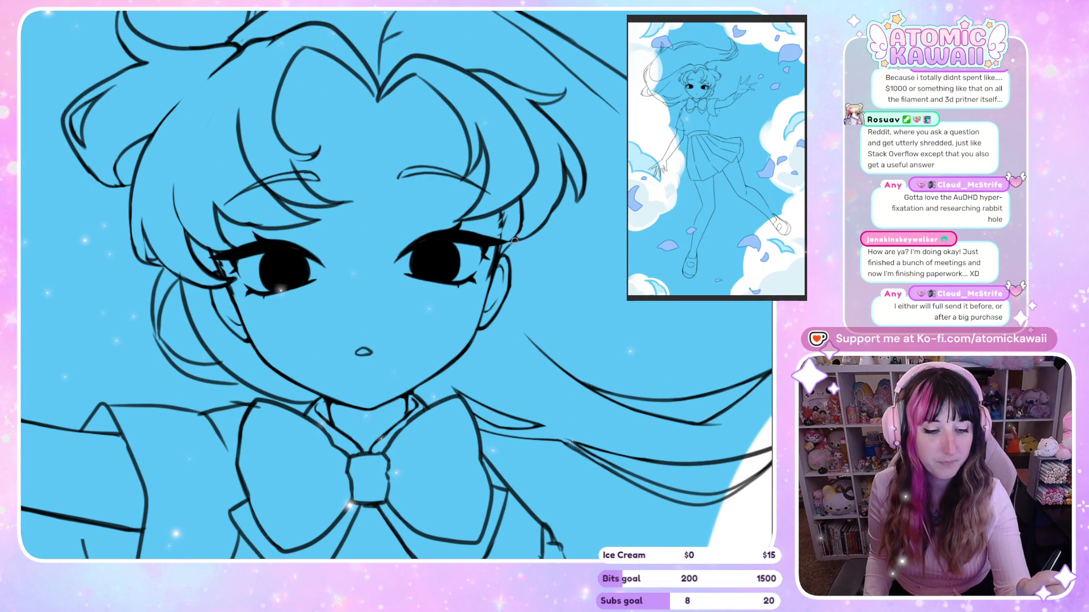
{"action": "left_click_drag", "start_coordinate": [547, 246], "coordinate": [585, 246]}
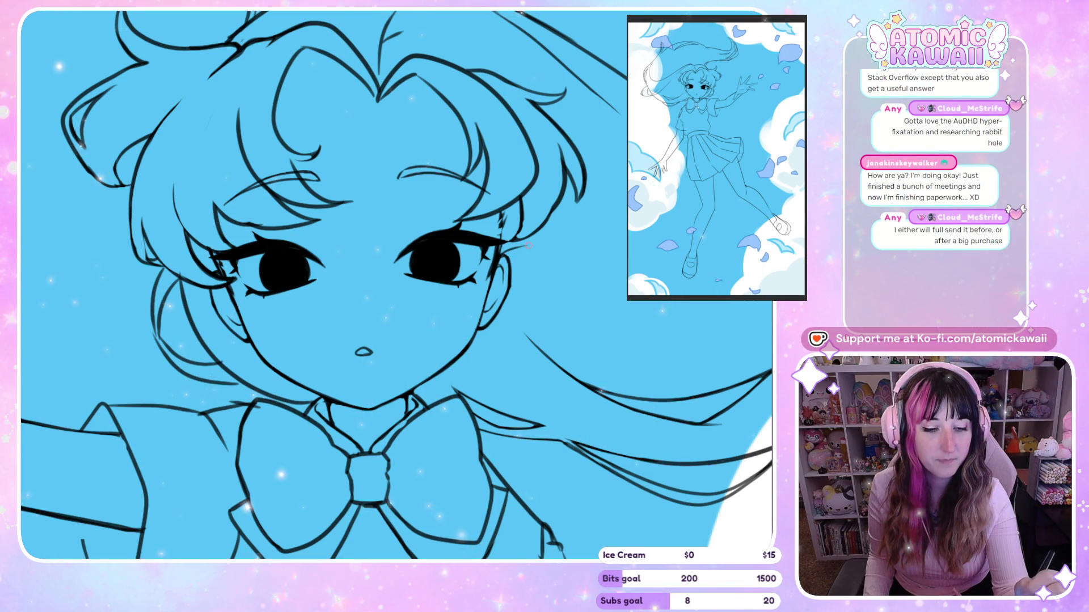
{"action": "key", "text": "m"}
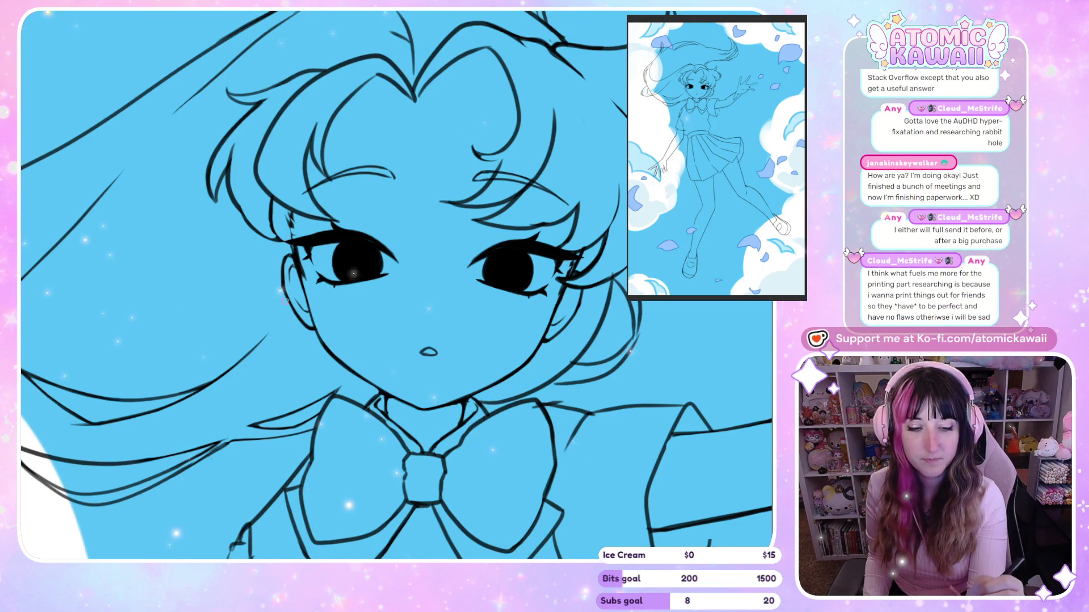
{"action": "key", "text": "m"}
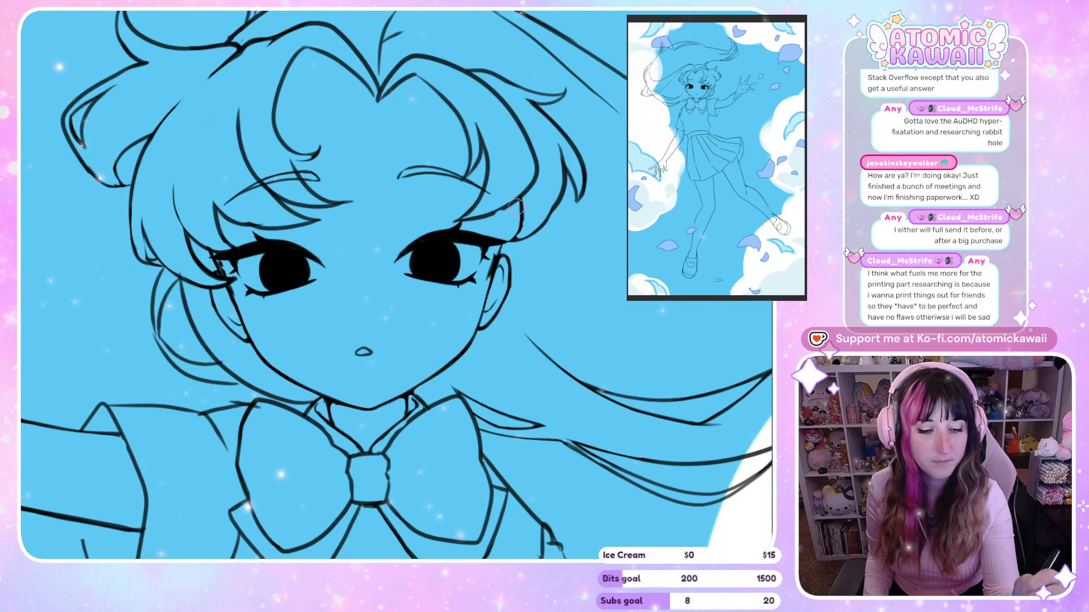
{"action": "key", "text": "m"}
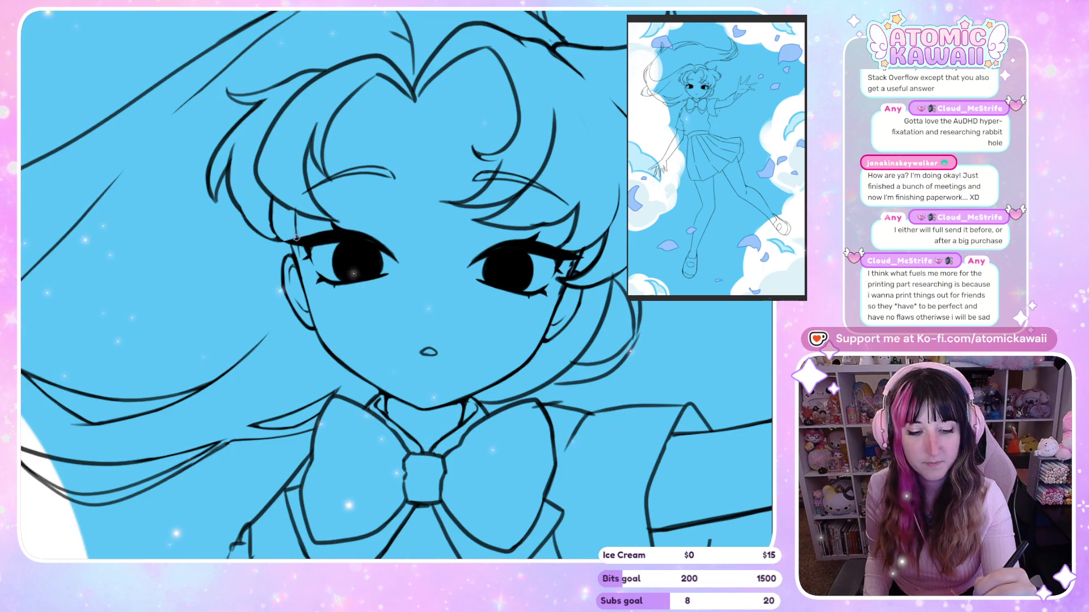
{"action": "key", "text": "m"}
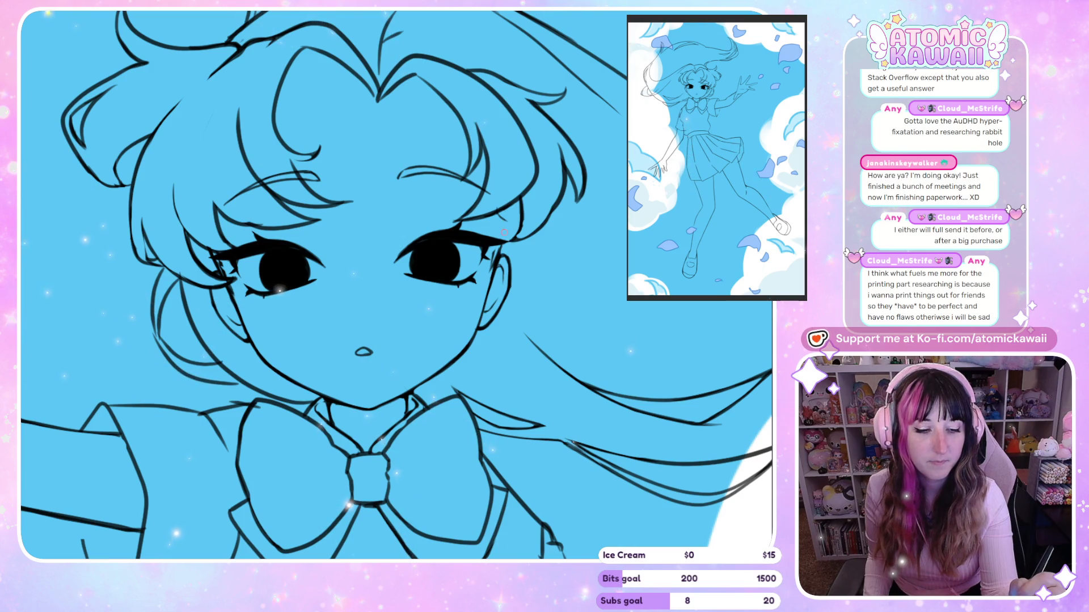
Step: Draw a small zigzag hair strand by the right eye and check it mirrored
{"action": "left_click_drag", "start_coordinate": [496, 208], "coordinate": [499, 228]}
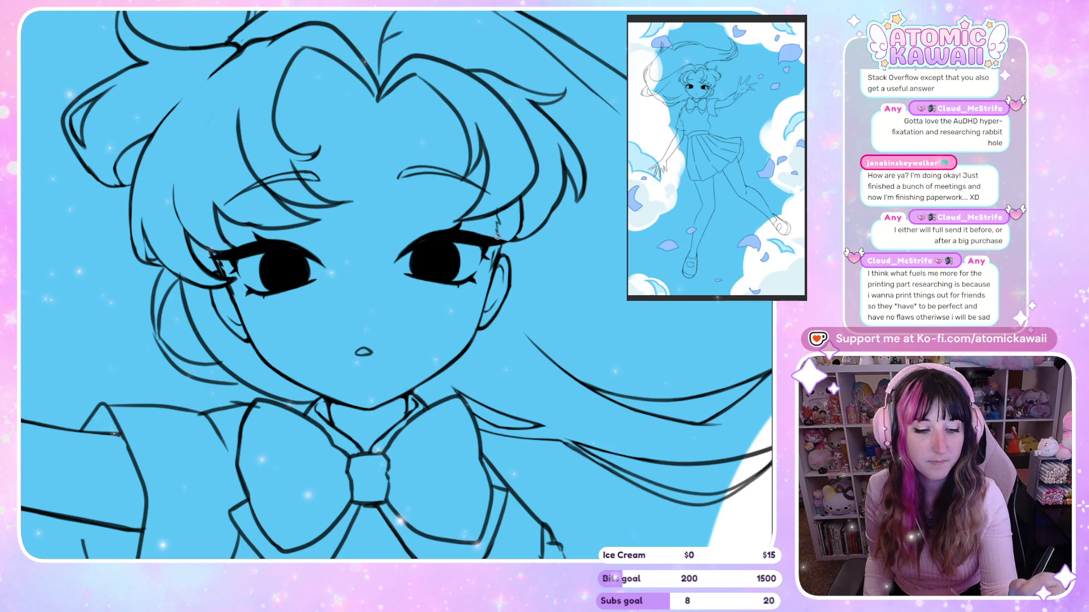
{"action": "key", "text": "m"}
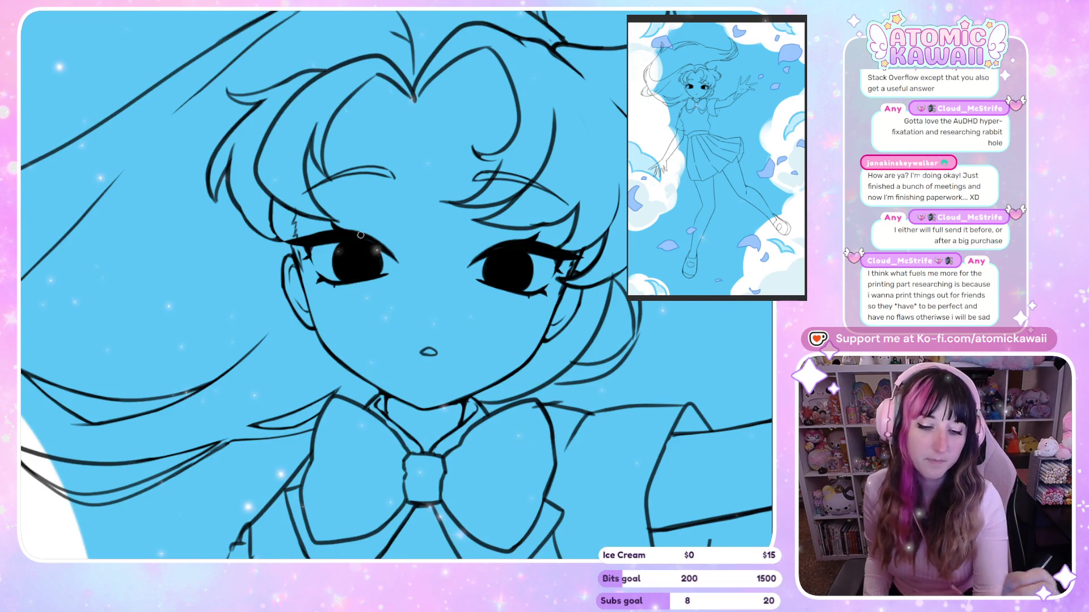
{"action": "key", "text": "m"}
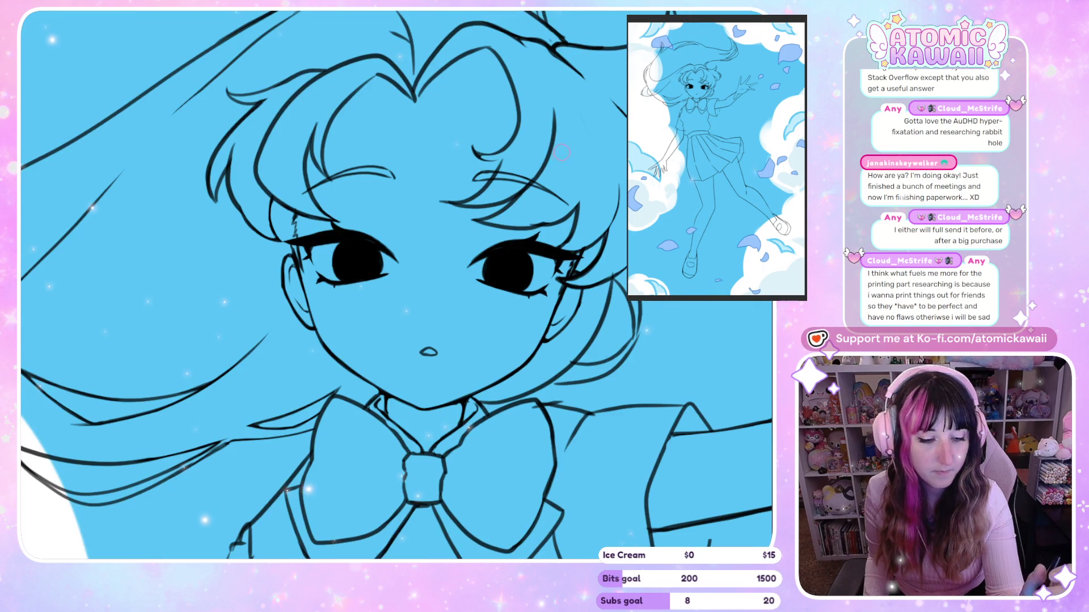
{"action": "scroll", "coordinate": [493, 238], "scroll_direction": "down", "scroll_amount": 3}
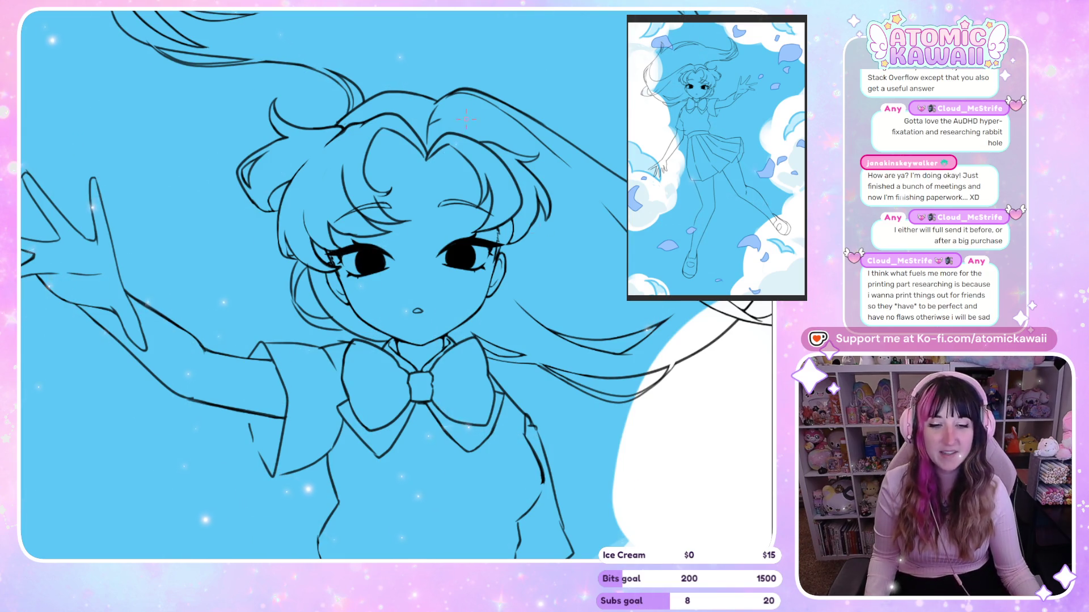
{"action": "scroll", "coordinate": [464, 121], "scroll_direction": "up", "scroll_amount": 2}
{"action": "scroll", "coordinate": [511, 216], "scroll_direction": "up", "scroll_amount": 2}
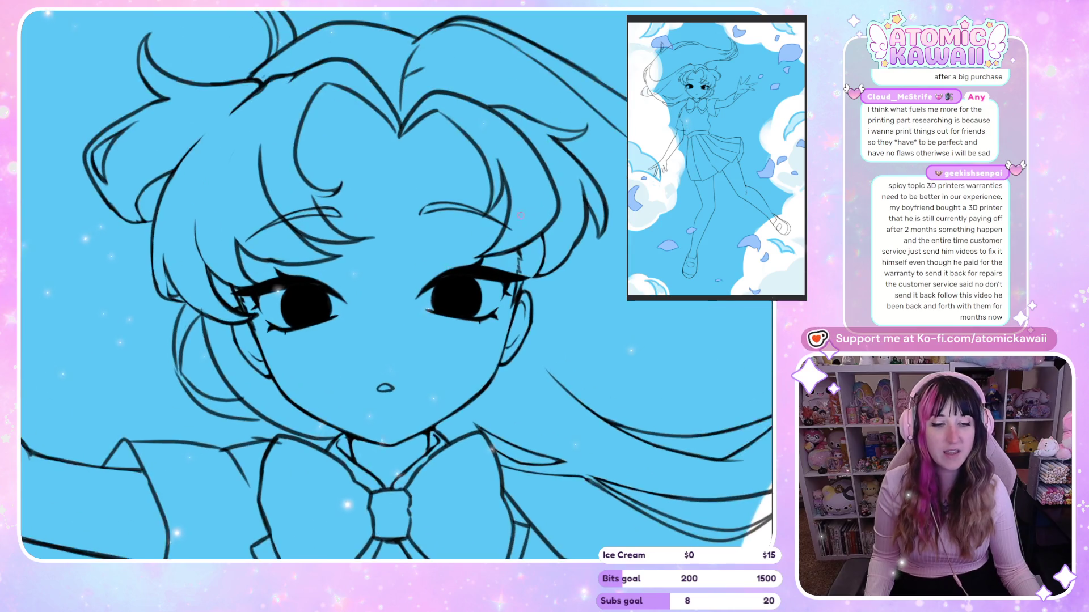
{"action": "scroll", "coordinate": [511, 217], "scroll_direction": "up", "scroll_amount": 2}
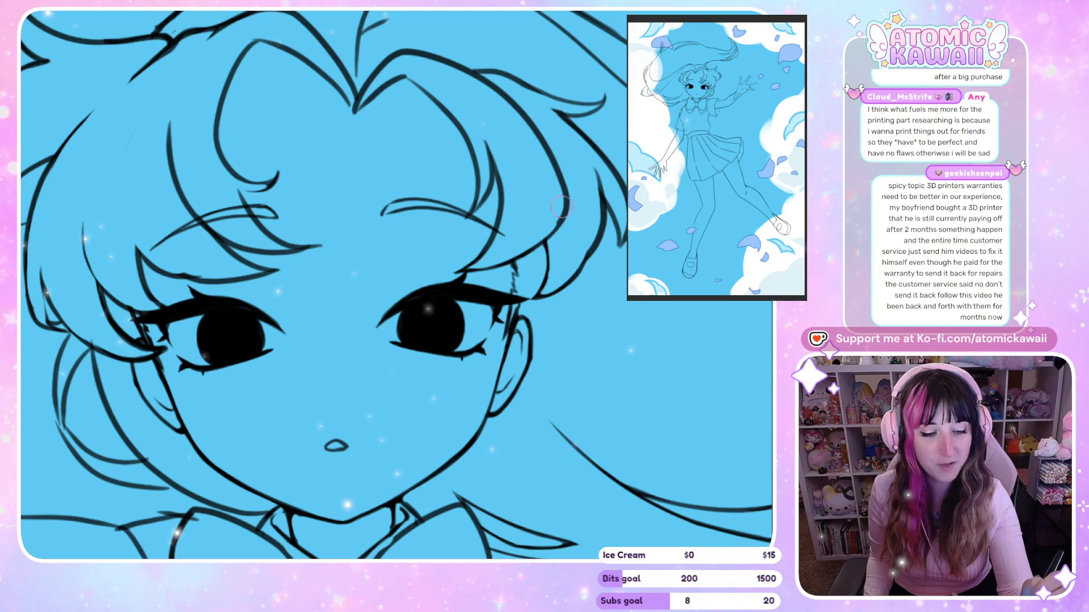
{"action": "key", "text": "m"}
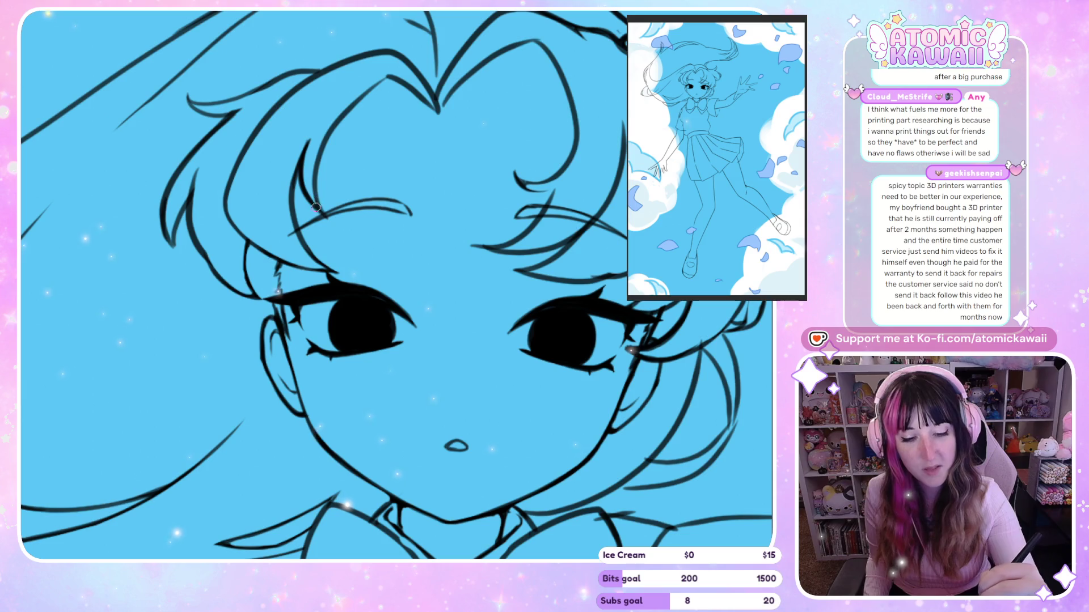
{"action": "key", "text": "h"}
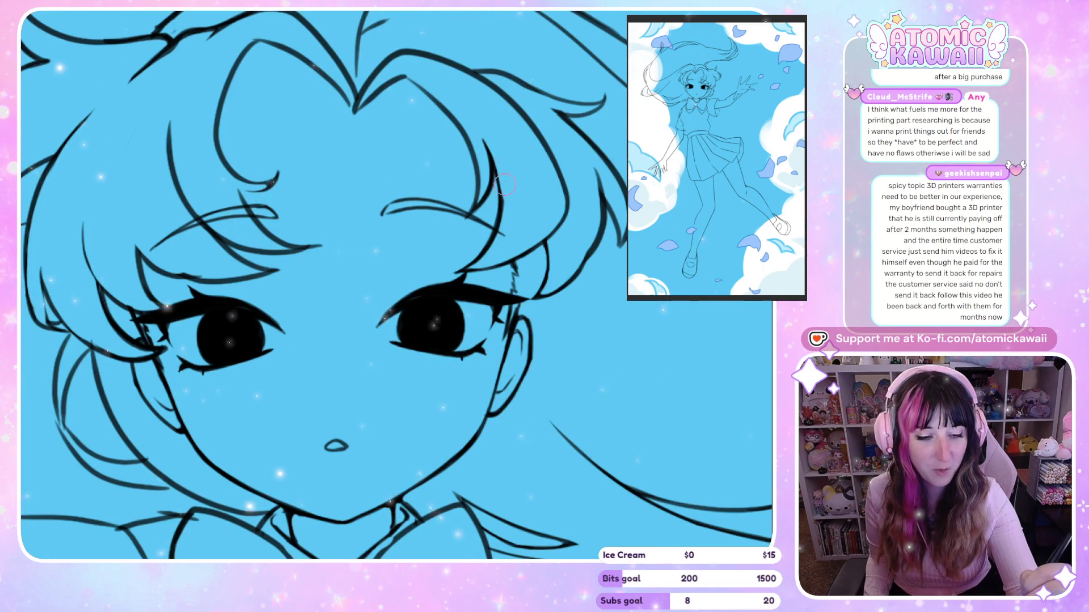
{"action": "key", "text": "h"}
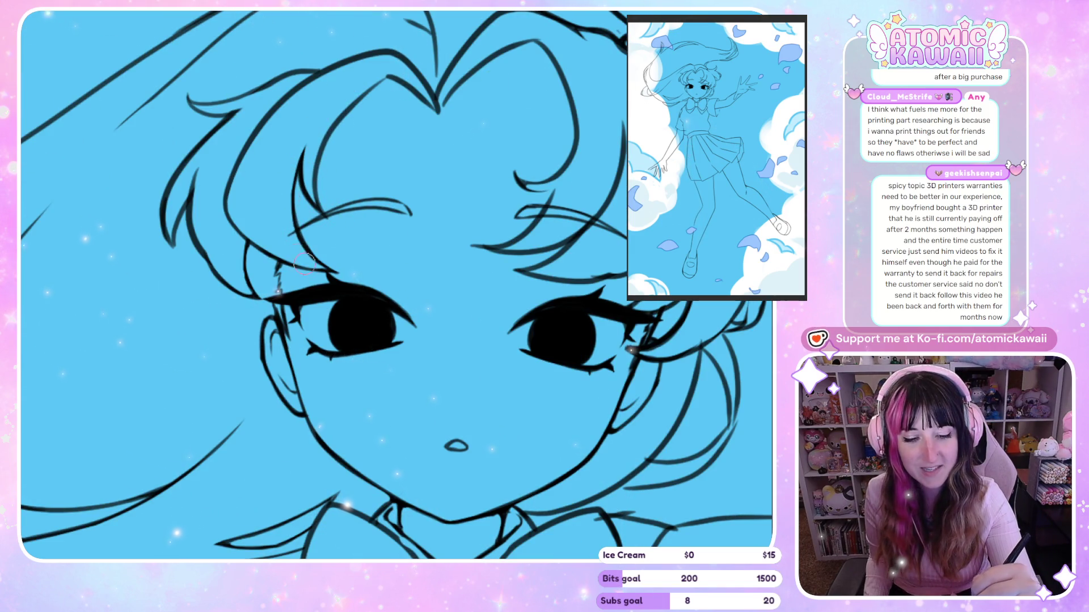
{"action": "key", "text": "h"}
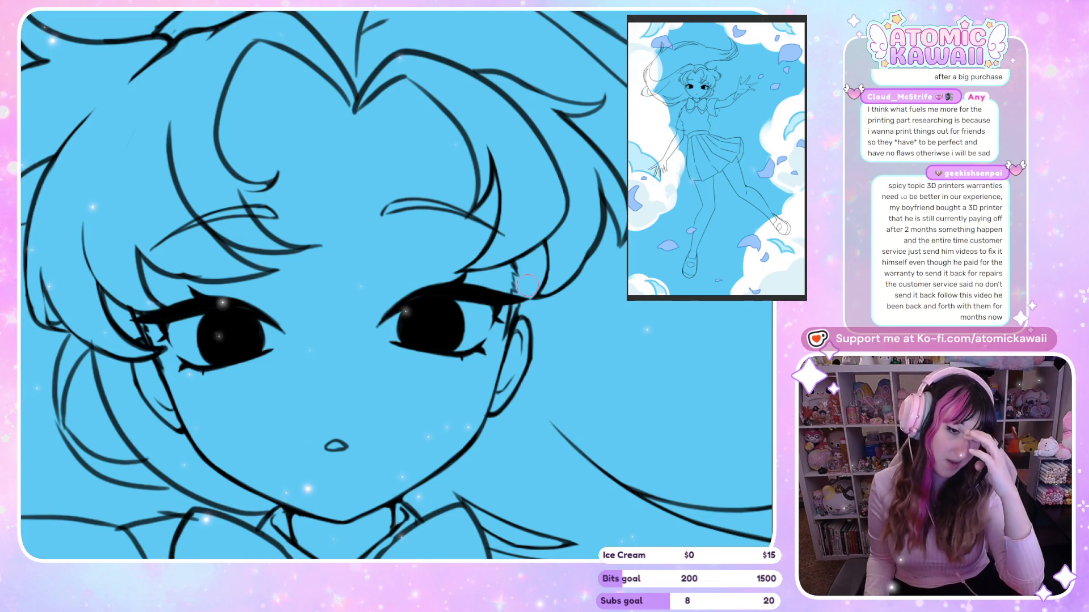
{"action": "key", "text": "h"}
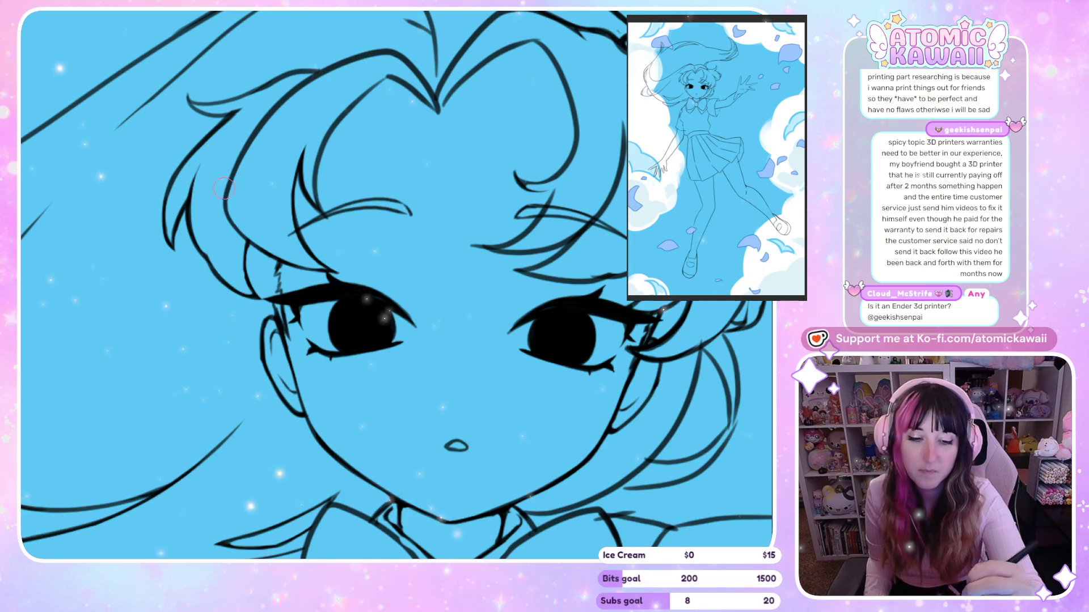
Step: Reveal the purple rough sketch beneath the face lineart
{"action": "scroll", "coordinate": [214, 196], "scroll_direction": "down", "scroll_amount": 2}
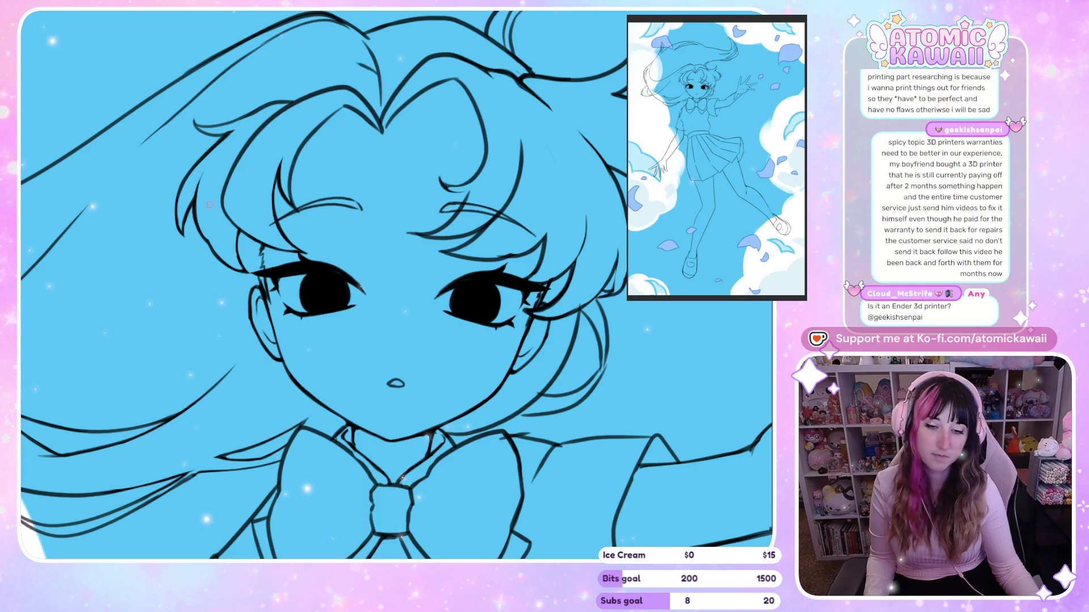
{"action": "scroll", "coordinate": [209, 204], "scroll_direction": "down", "scroll_amount": 3}
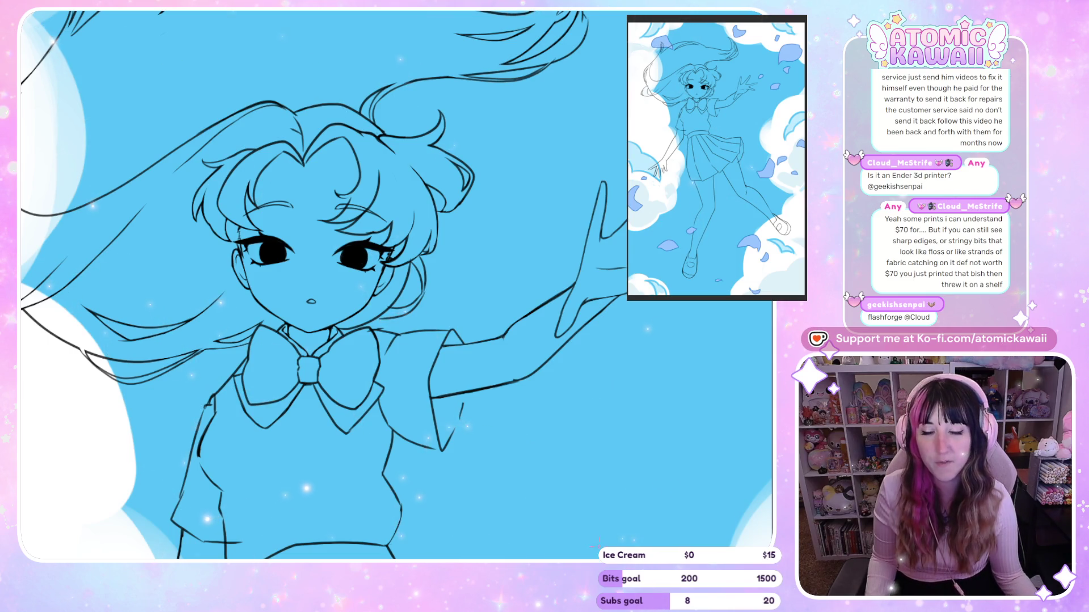
{"action": "scroll", "coordinate": [257, 158], "scroll_direction": "up", "scroll_amount": 2}
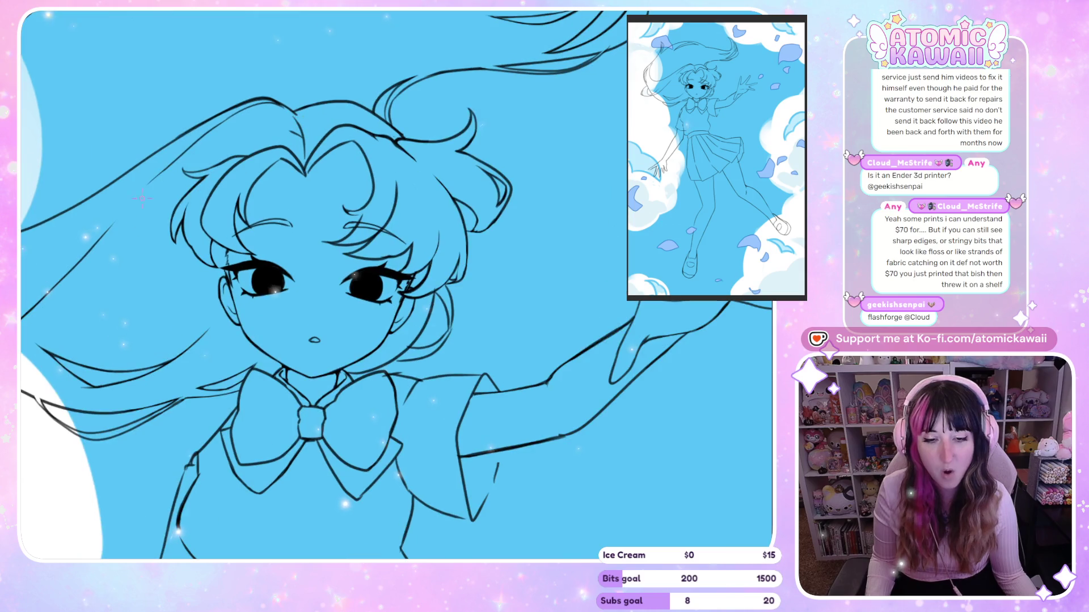
{"action": "scroll", "coordinate": [287, 225], "scroll_direction": "up", "scroll_amount": 3}
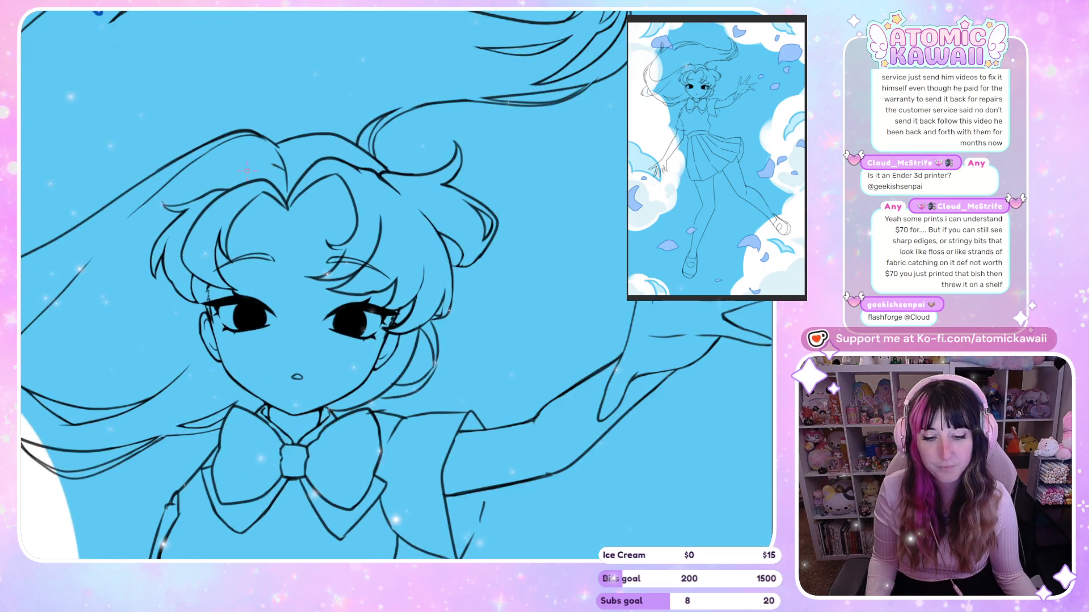
{"action": "scroll", "coordinate": [288, 225], "scroll_direction": "left", "scroll_amount": 3}
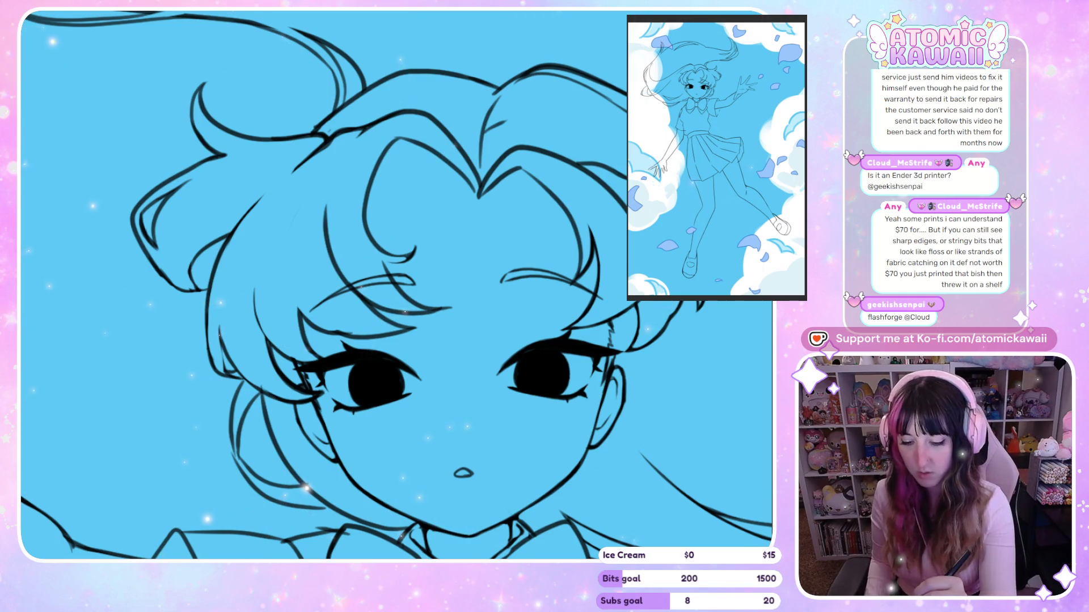
{"action": "key", "text": "ctrl+z"}
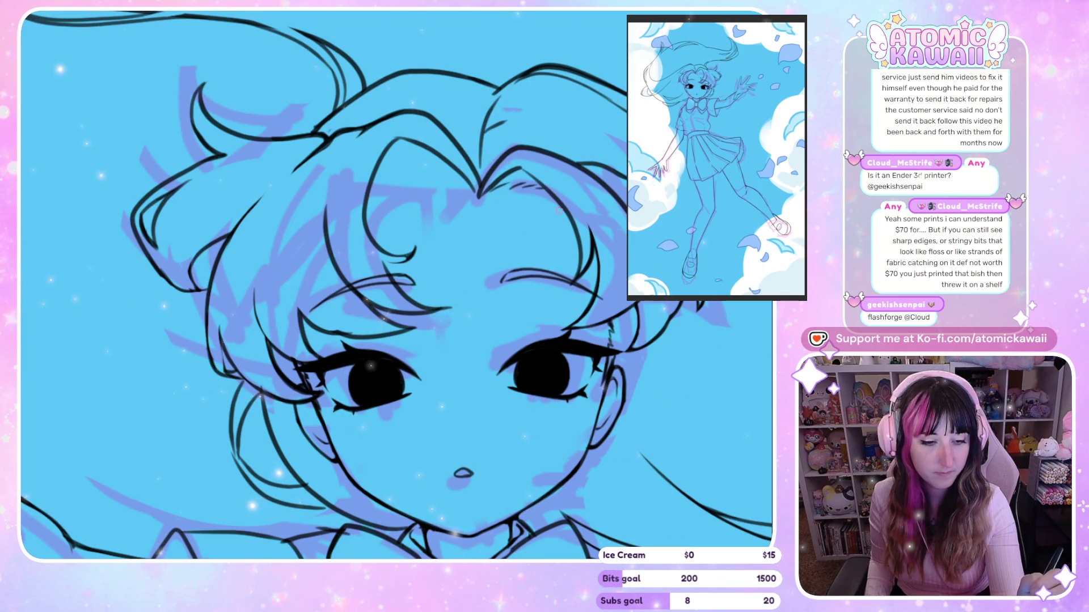
Step: Check the clean face lineart in a mirrored view, then zoom out to the upper body
{"action": "scroll", "coordinate": [526, 182], "scroll_direction": "right", "scroll_amount": 3}
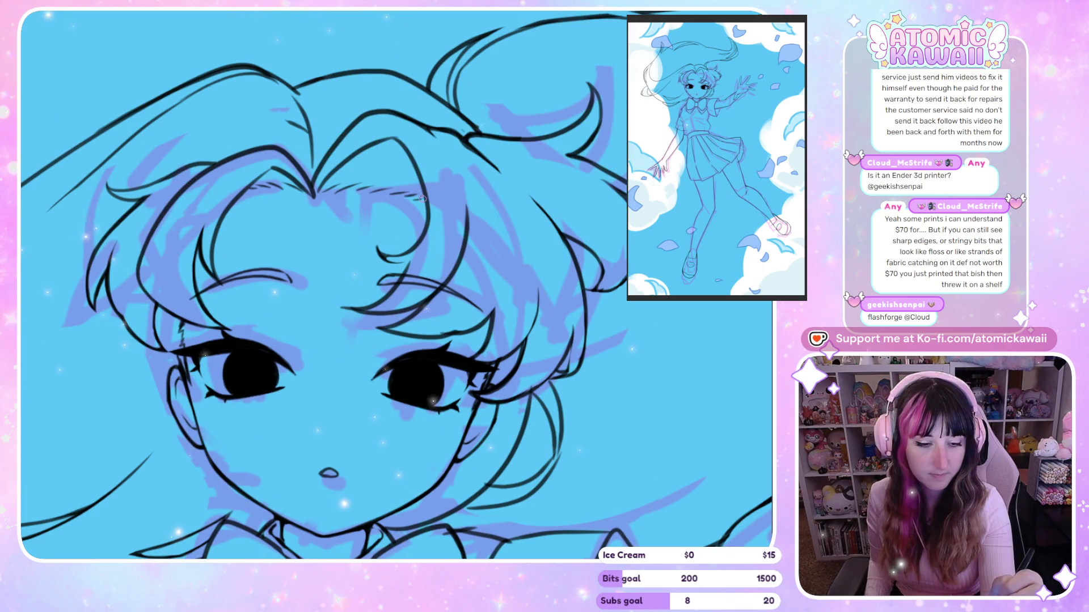
{"action": "scroll", "coordinate": [423, 197], "scroll_direction": "left", "scroll_amount": 3}
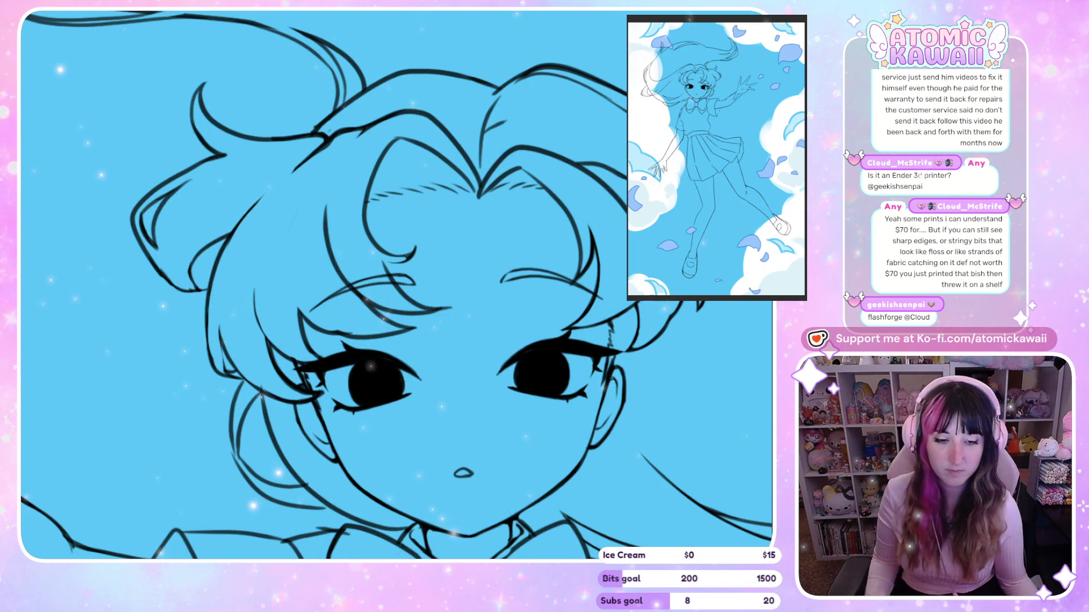
{"action": "scroll", "coordinate": [213, 105], "scroll_direction": "down", "scroll_amount": 5}
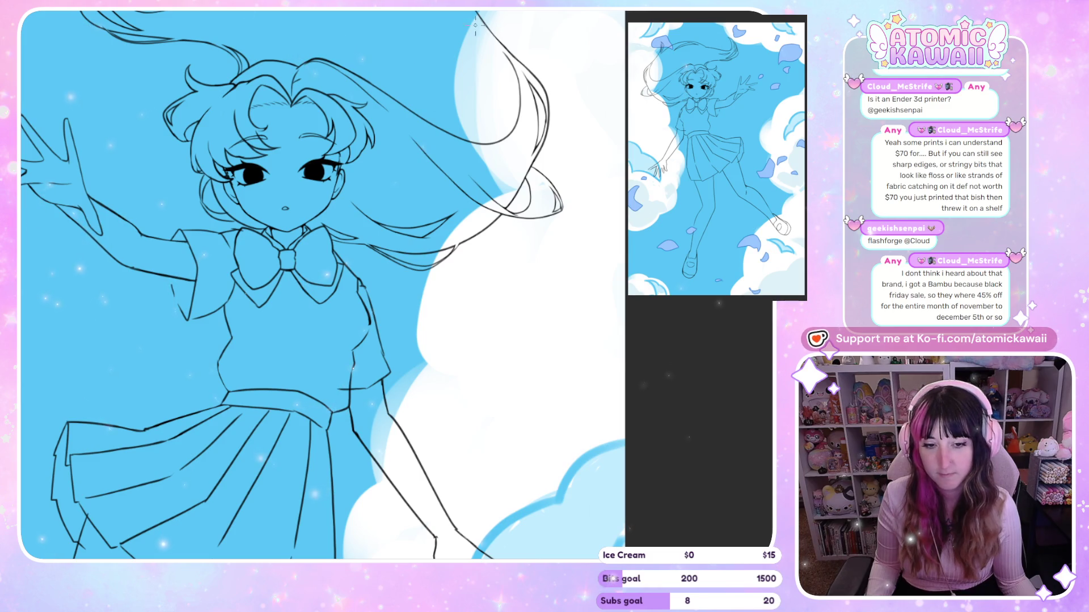
{"action": "scroll", "coordinate": [292, 56], "scroll_direction": "up", "scroll_amount": 3}
{"action": "scroll", "coordinate": [291, 57], "scroll_direction": "up", "scroll_amount": 2}
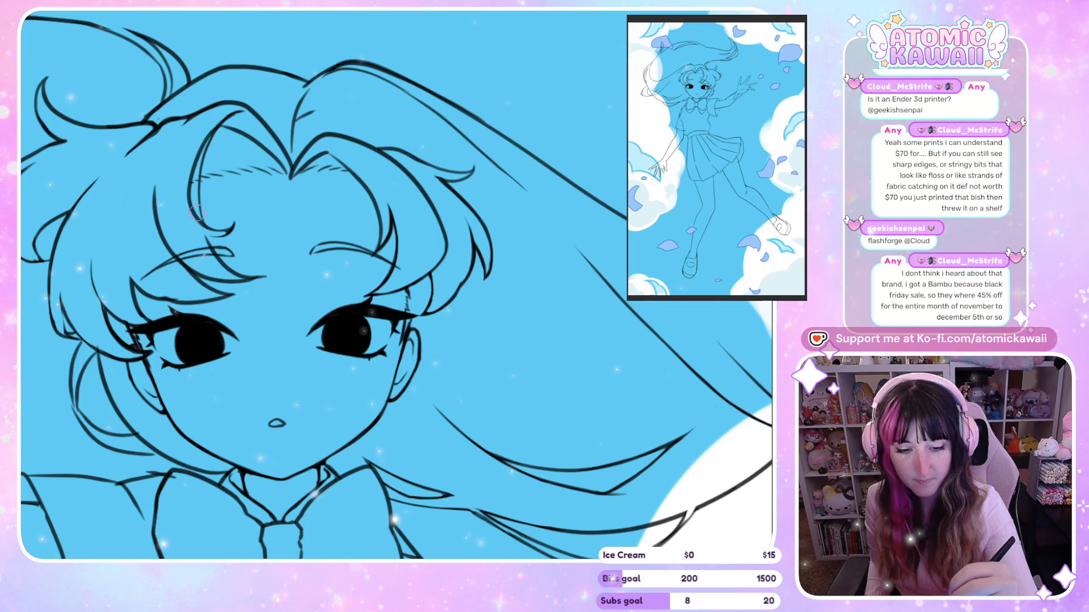
{"action": "key", "text": "h"}
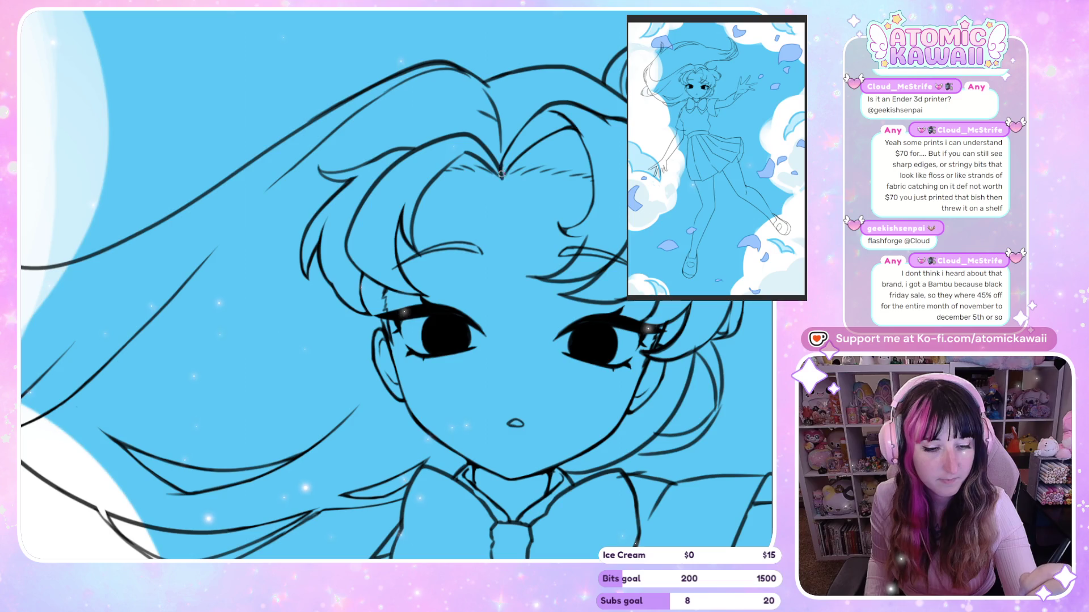
{"action": "key", "text": "m"}
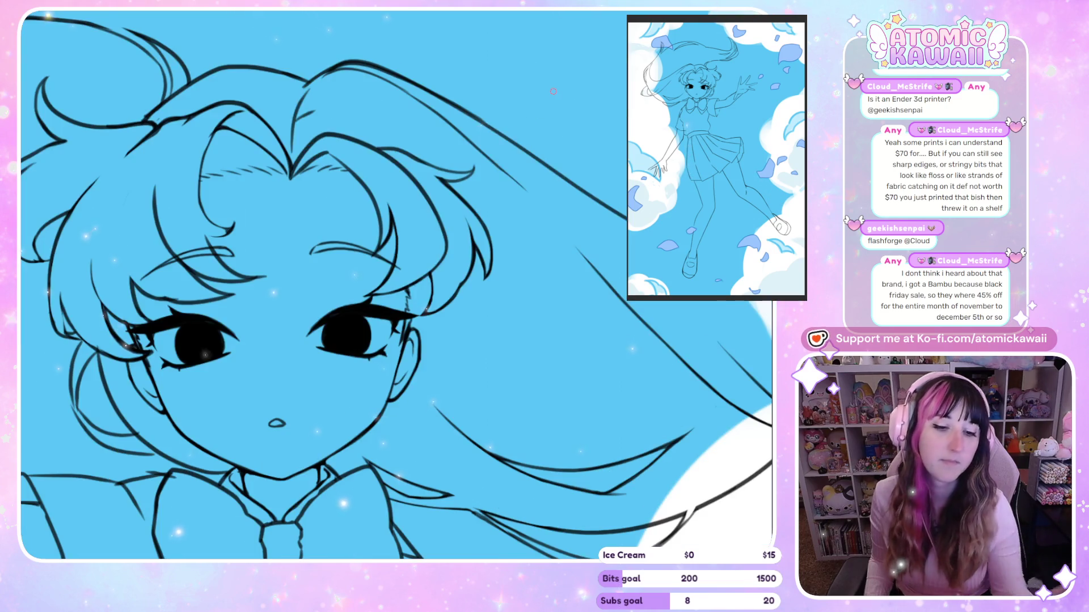
{"action": "scroll", "coordinate": [341, 69], "scroll_direction": "down", "scroll_amount": 3}
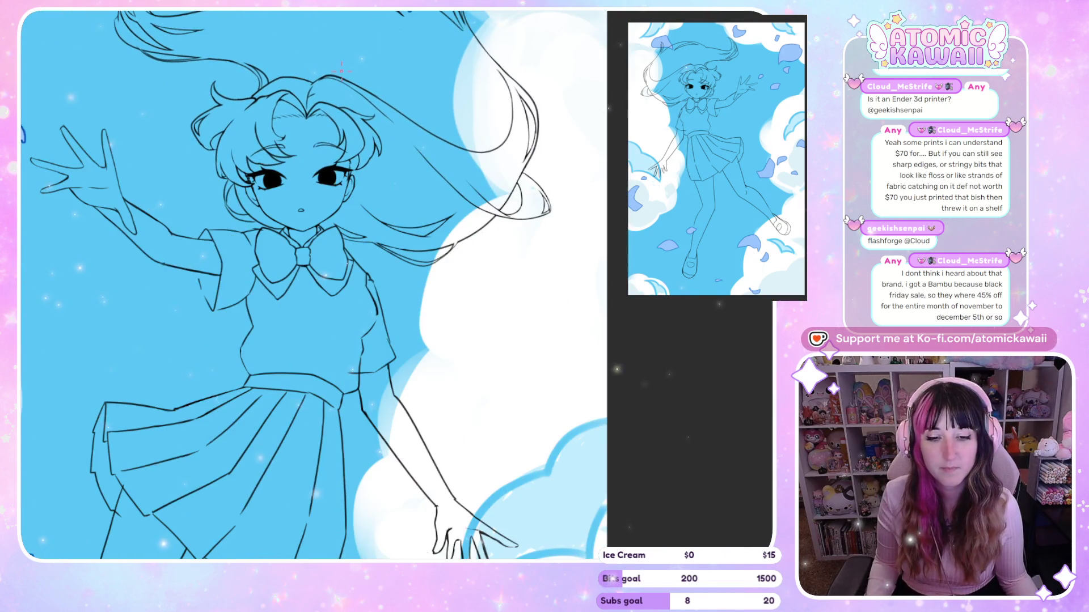